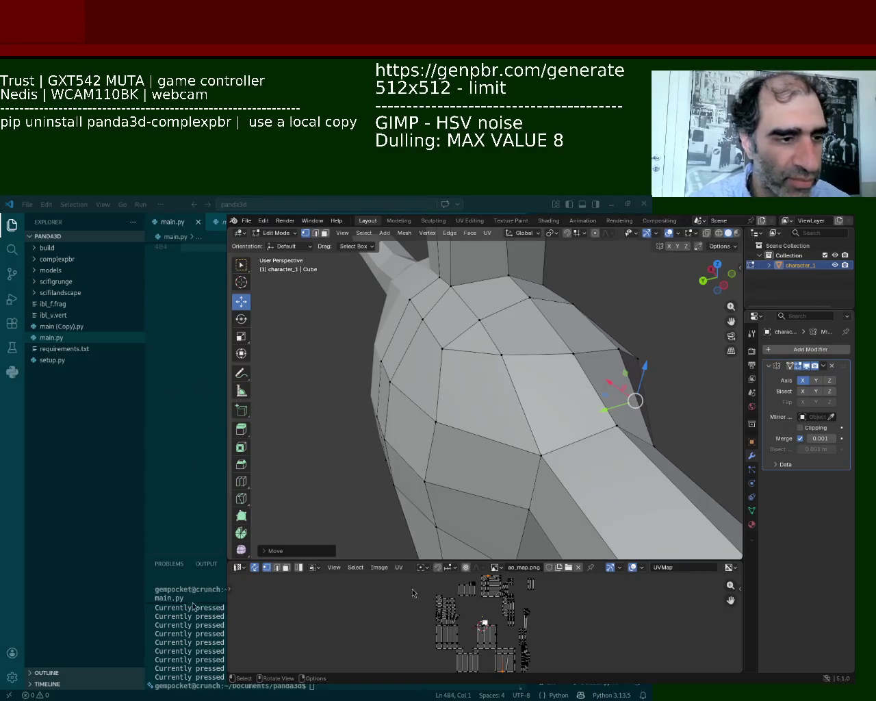
Select a chain of vertices along an edge at the back of the head.
mouse_move(415, 508)
middle_down()
mouse_move(582, 429)
mouse_move(584, 334)
middle_up()
click(575, 336)
shift+click(532, 350)
middle_drag(531, 350, 455, 354)
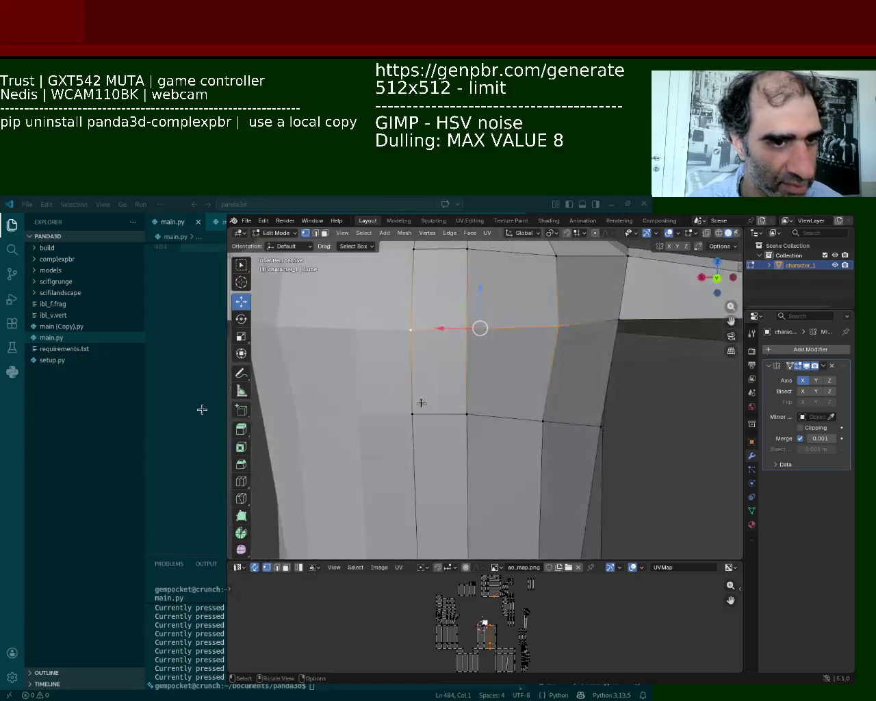
Snap the stray vertex onto its neighbouring vertex.
middle_drag(376, 375, 522, 323)
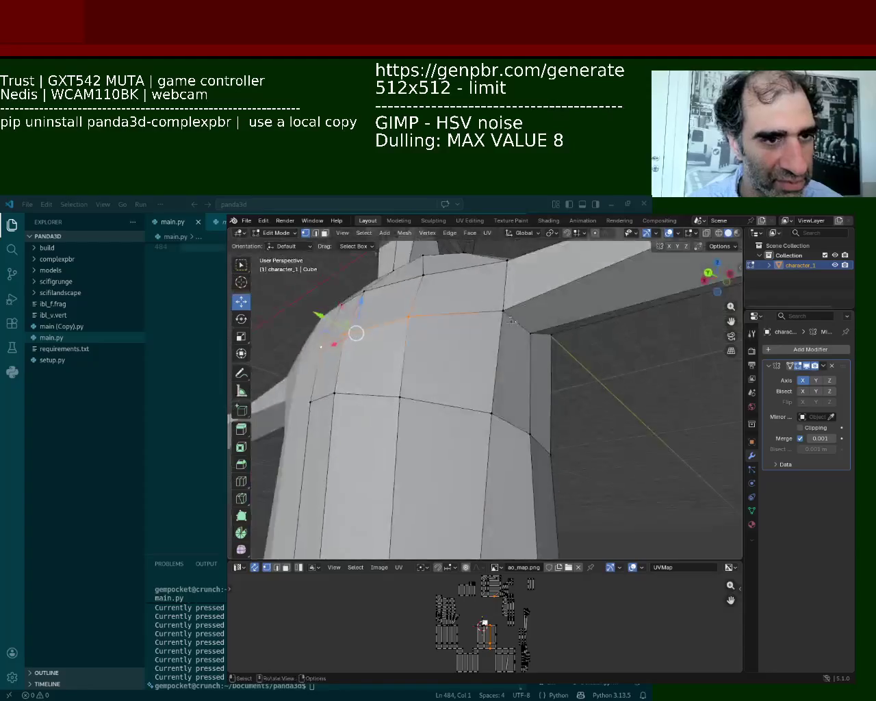
key(g)
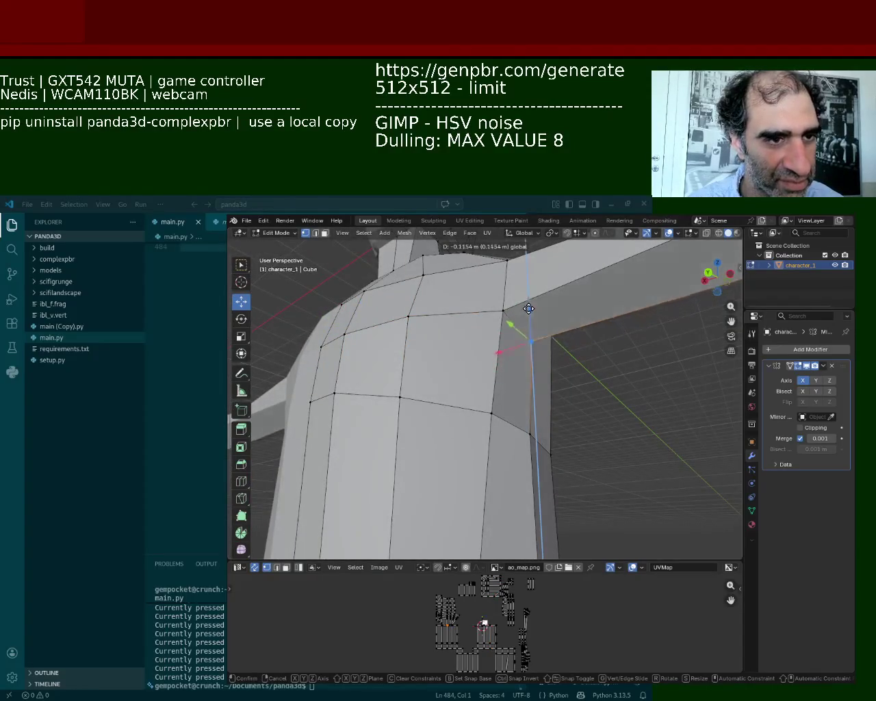
click(510, 304)
Raise another vertex where the head meets the neck.
mouse_move(509, 303)
middle_down()
mouse_move(532, 346)
mouse_move(524, 366)
mouse_move(393, 356)
mouse_move(520, 377)
middle_up()
click(544, 383)
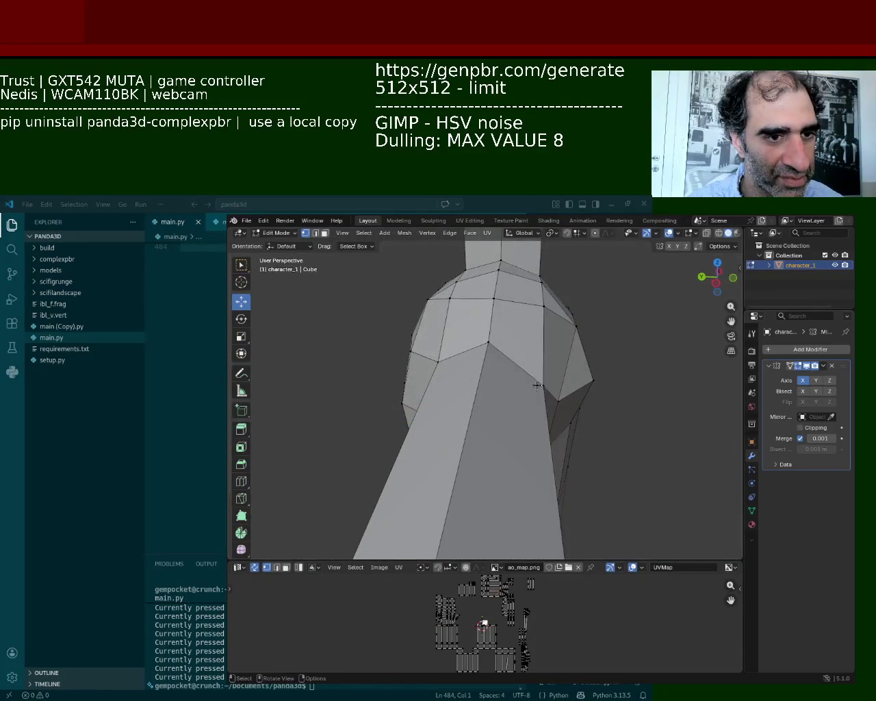
key(g)
click(543, 333)
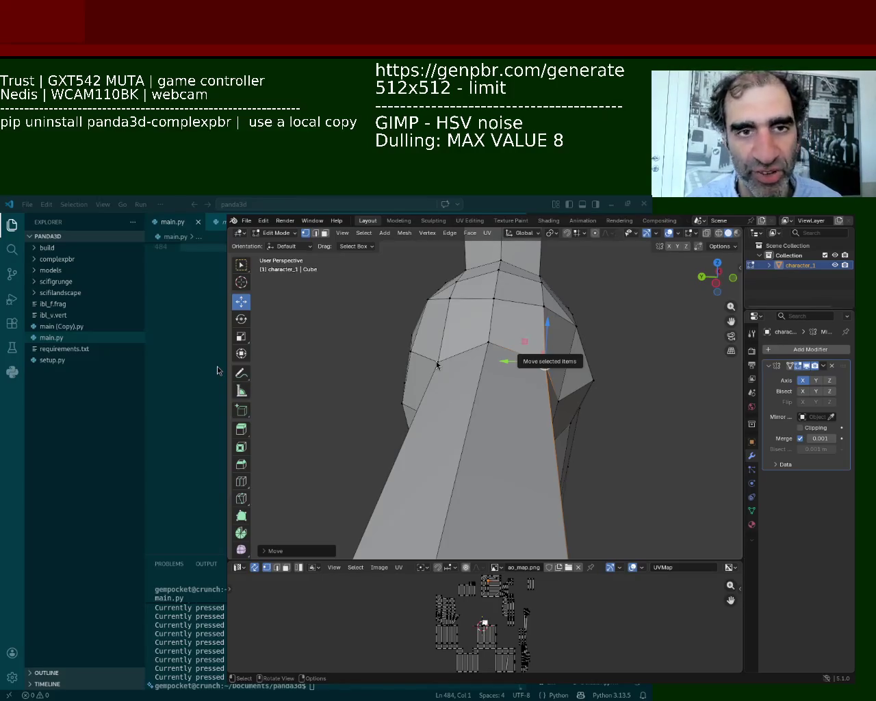
middle_drag(404, 475, 545, 392)
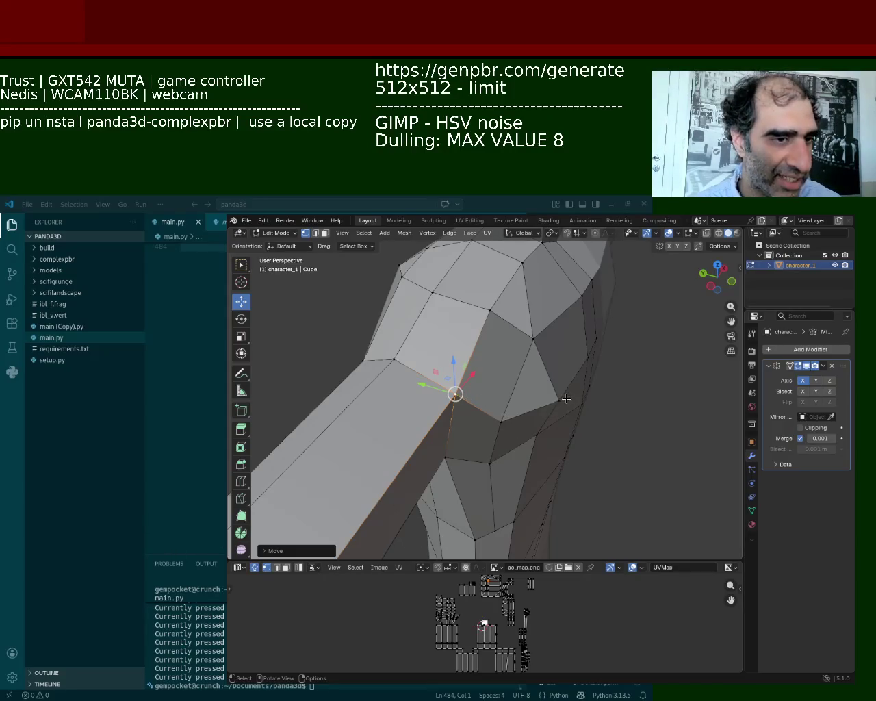
Slide the front-shoulder vertex along the Y axis by about 0.1288 m.
key(g)
click(561, 350)
middle_drag(610, 381, 568, 352)
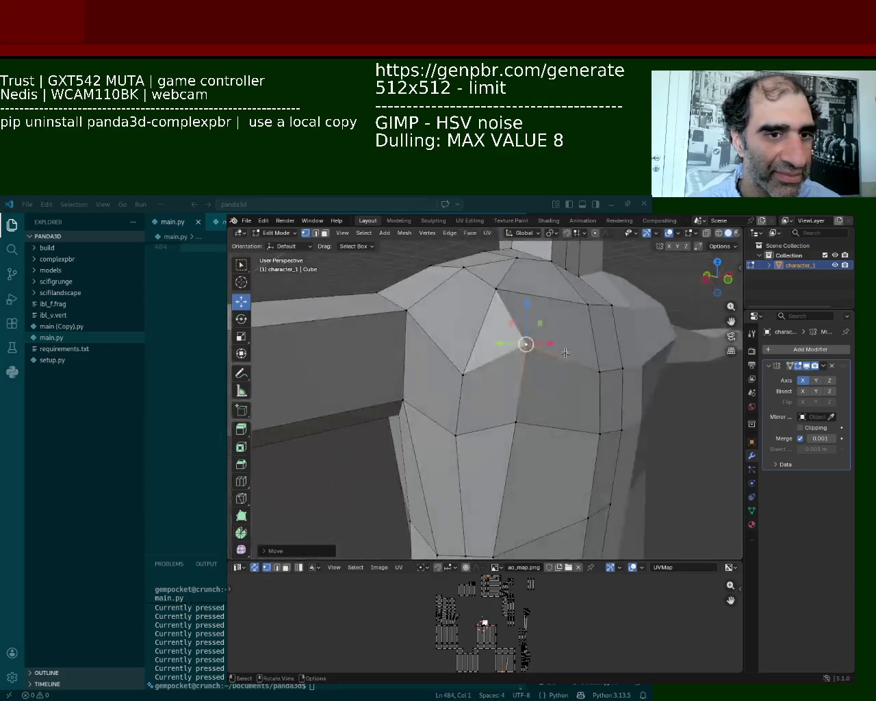
key(g)
key(y)
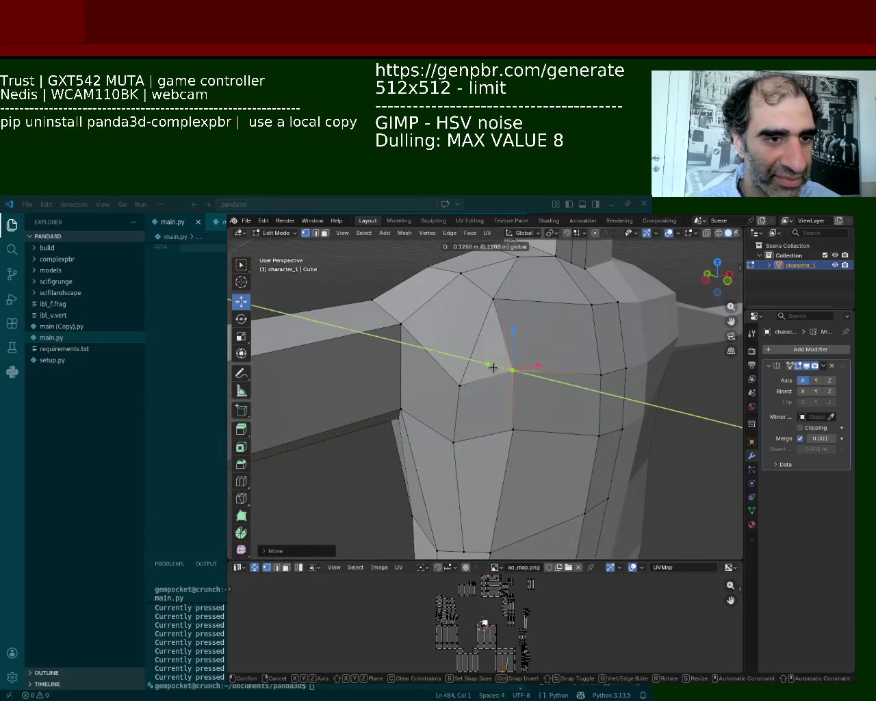
click(493, 368)
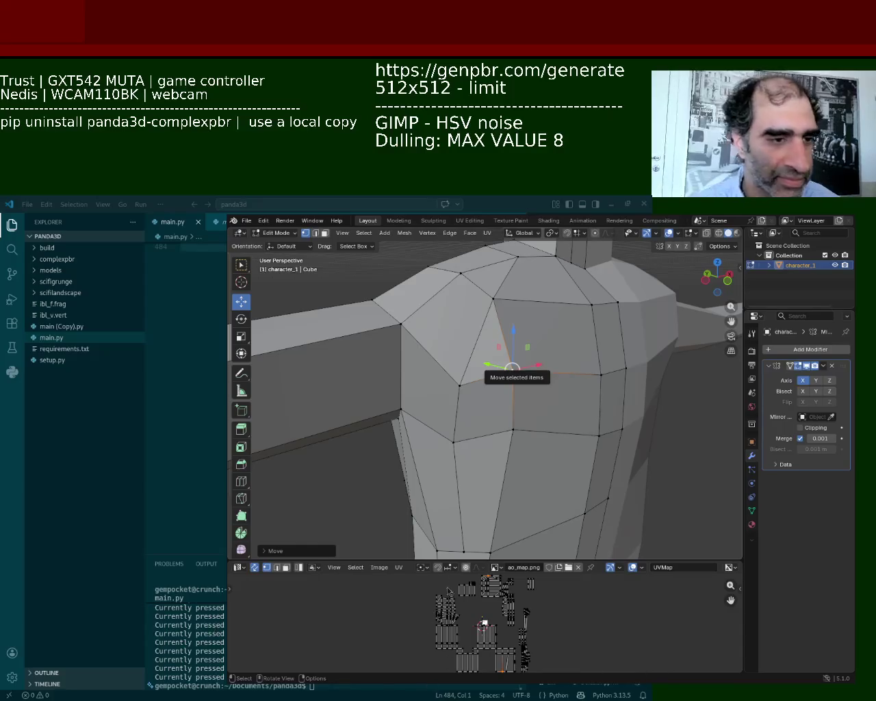
Add the vertex below and lower that front-shoulder edge along Z.
middle_drag(361, 507, 483, 358)
shift+click(490, 425)
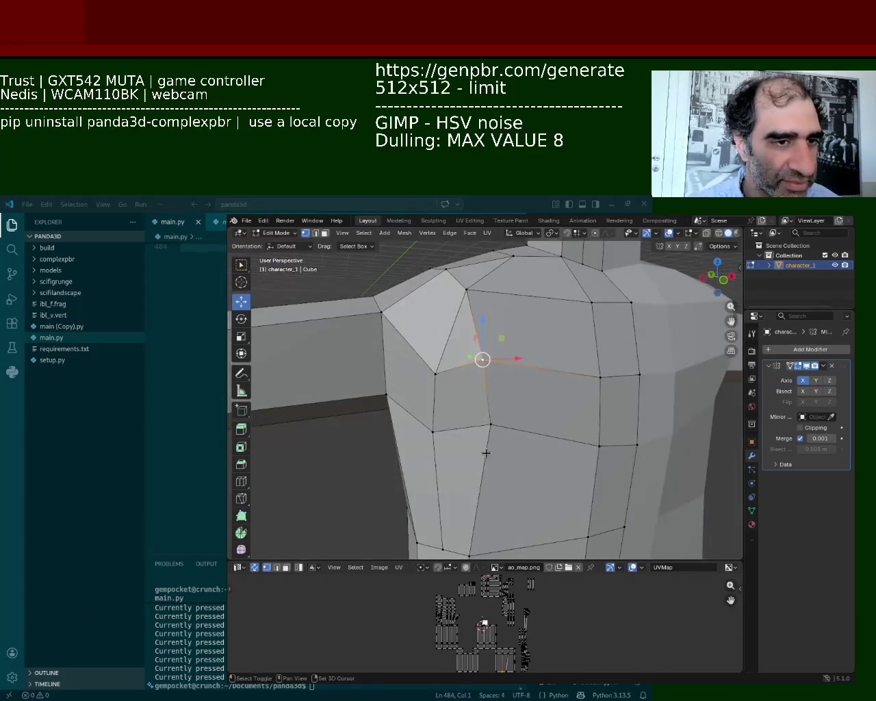
drag(490, 359, 487, 375)
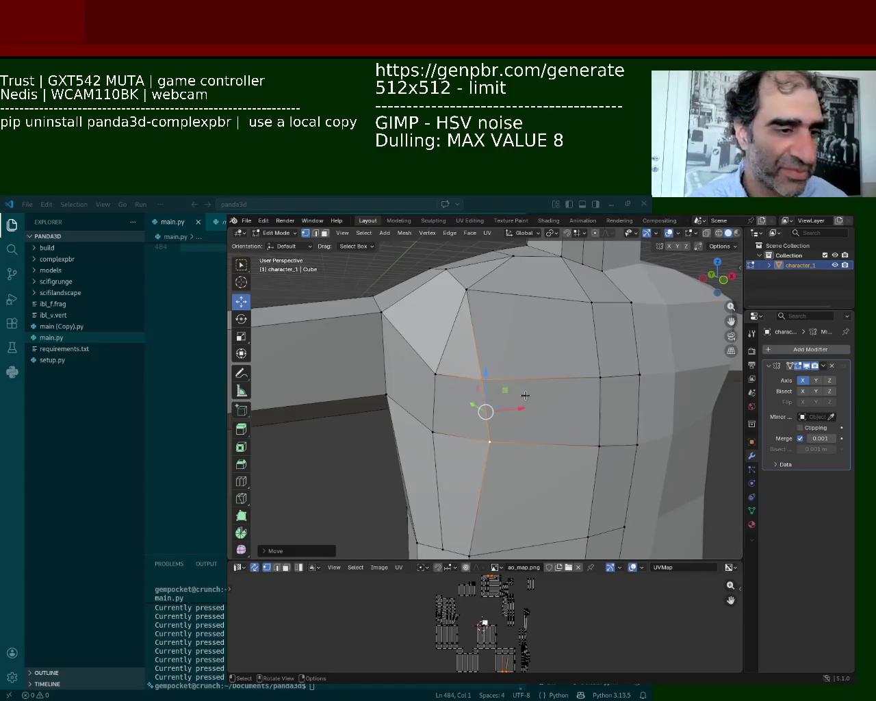
Nudge the selected vertex slightly left.
middle_drag(418, 484, 466, 417)
scroll(479, 404, up, 2)
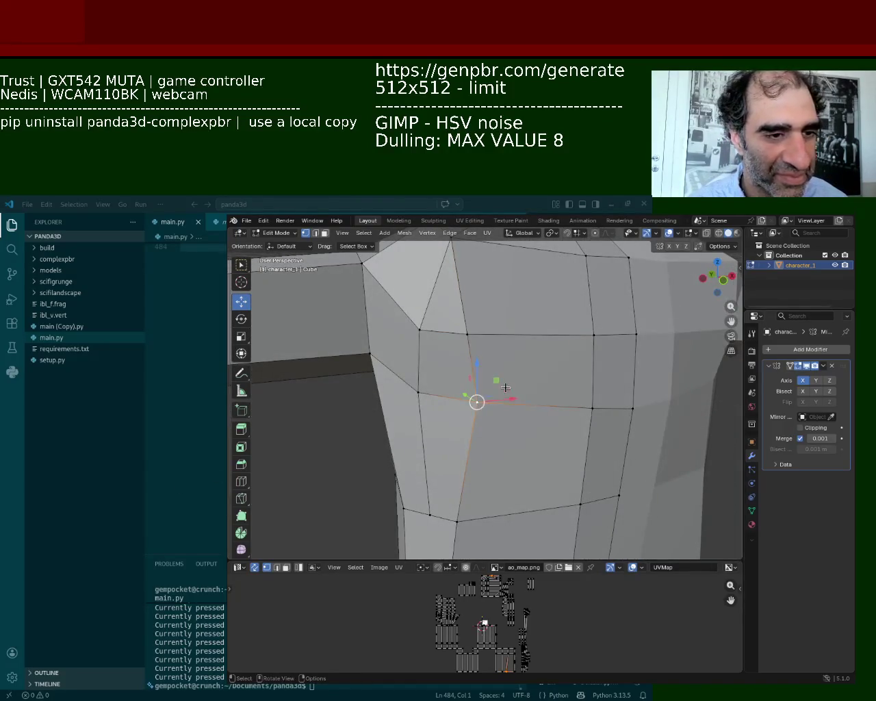
drag(505, 387, 500, 388)
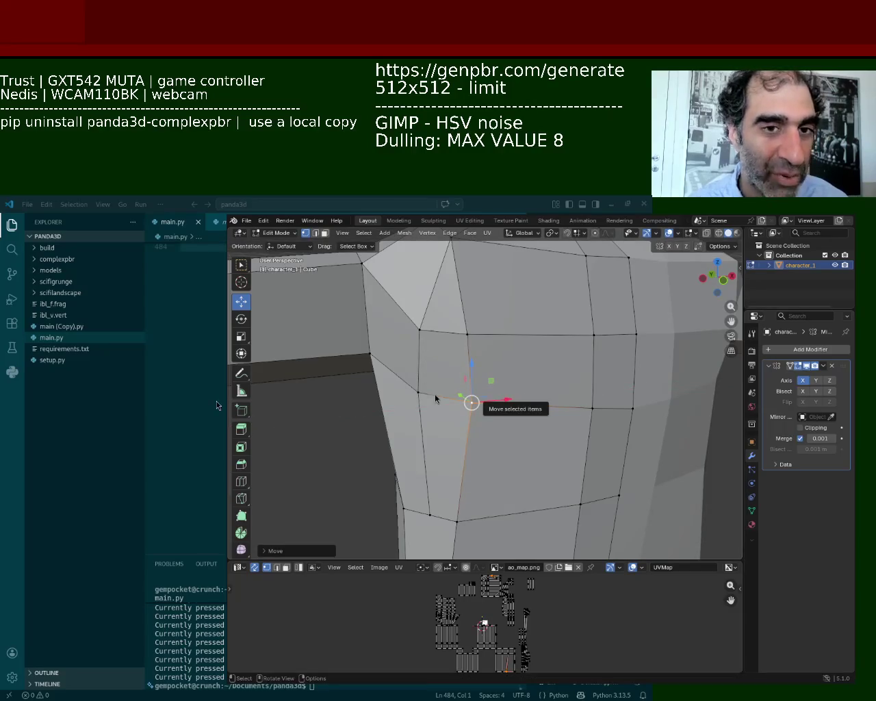
mouse_move(479, 411)
middle_down()
mouse_move(529, 384)
mouse_move(506, 391)
middle_up()
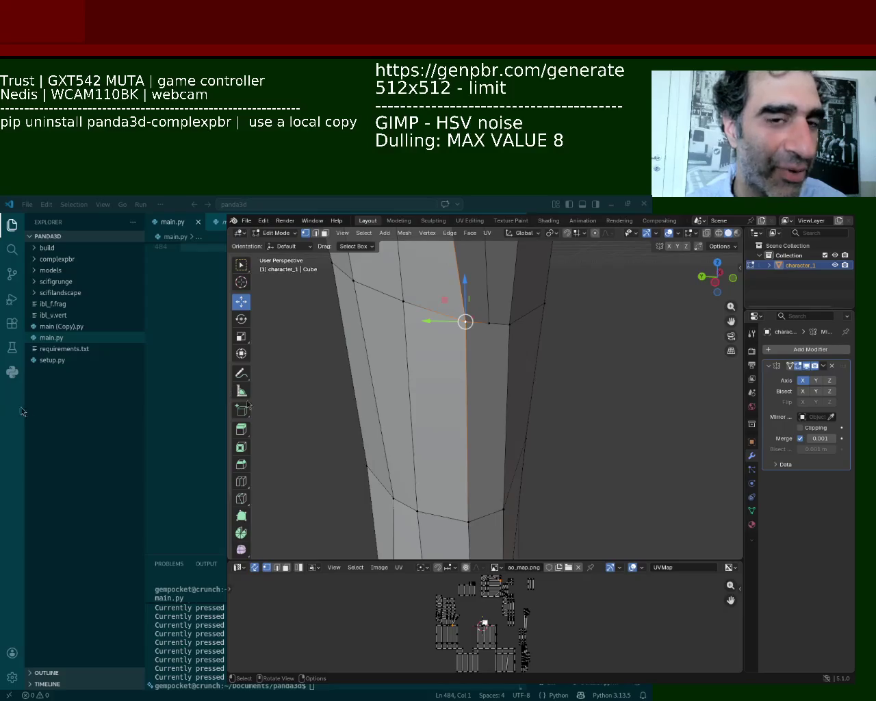
Reposition the selected vertex on the torso front.
middle_drag(448, 391, 534, 385)
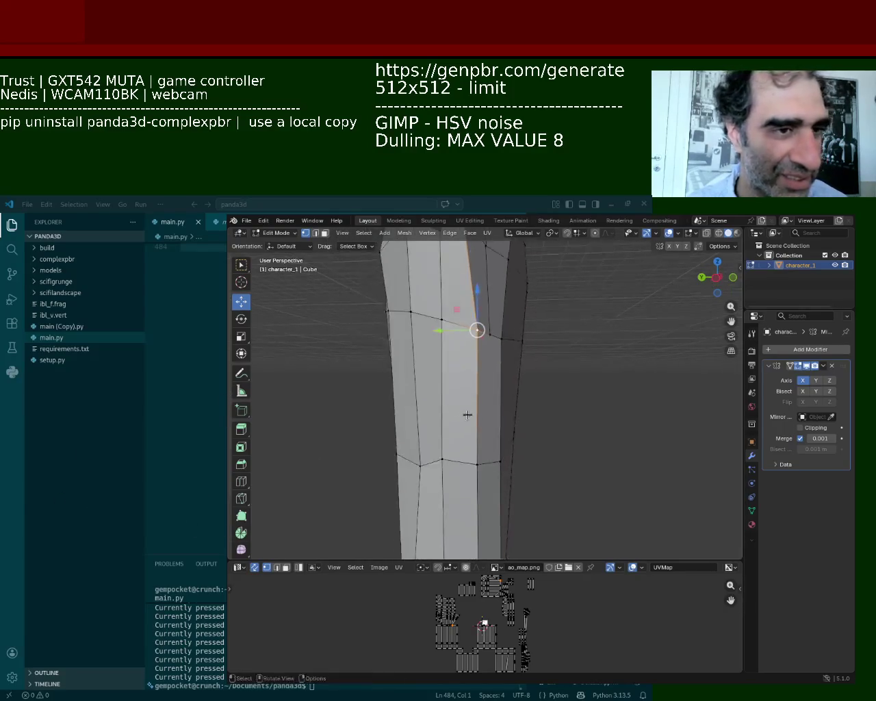
mouse_move(534, 385)
middle_down()
mouse_move(496, 376)
mouse_move(546, 387)
middle_up()
key(g)
click(493, 373)
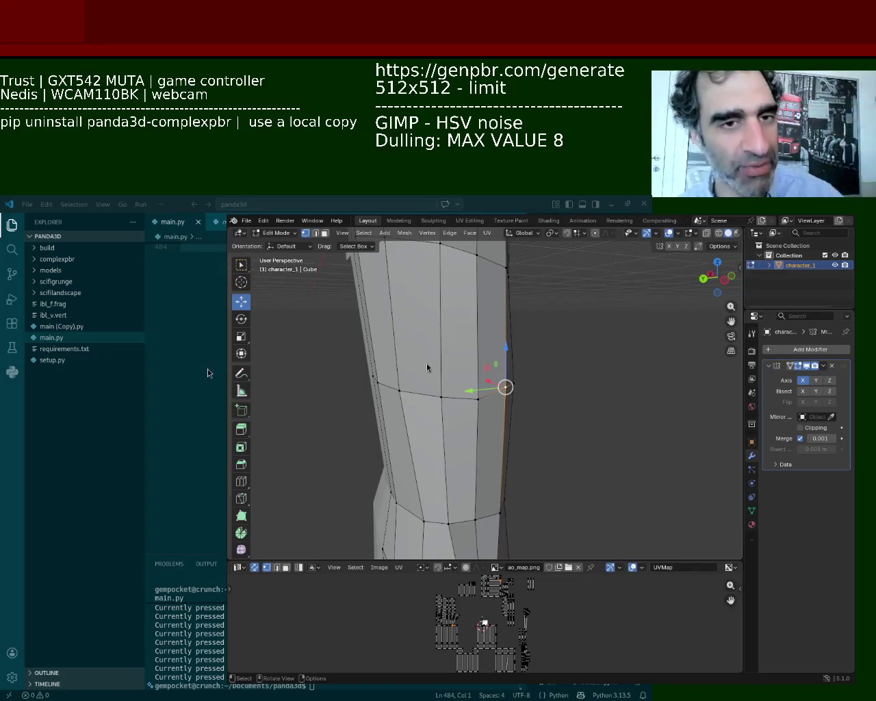
Pull the lower side vertex left along X and lower the upper vertex slightly.
mouse_move(381, 486)
middle_down()
mouse_move(449, 404)
mouse_move(524, 373)
middle_up()
click(562, 467)
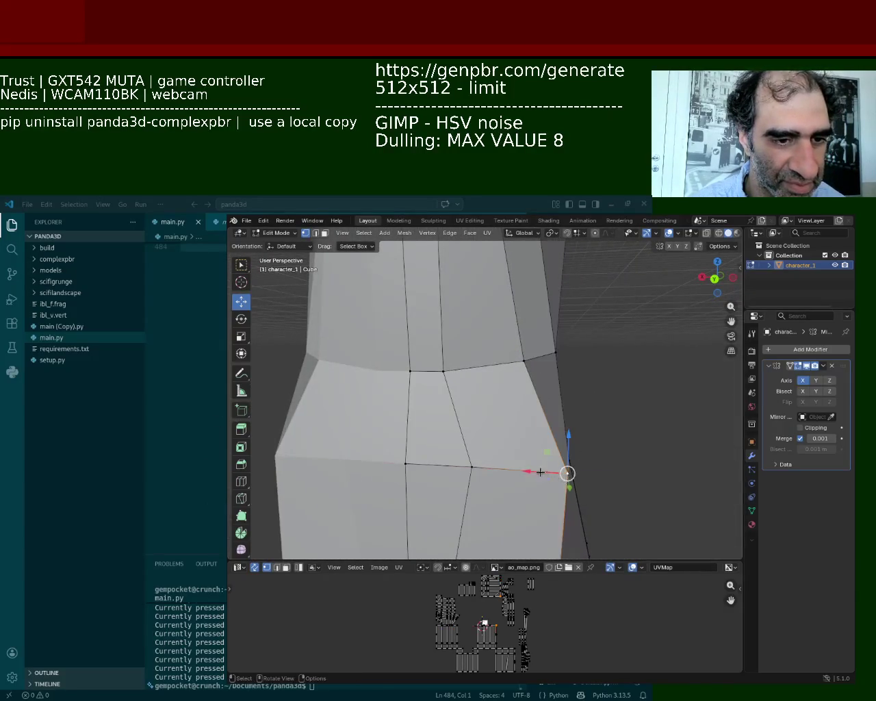
drag(562, 467, 525, 464)
click(555, 352)
drag(555, 352, 544, 362)
Shift the middle vertex along the X axis to even the quads.
click(525, 356)
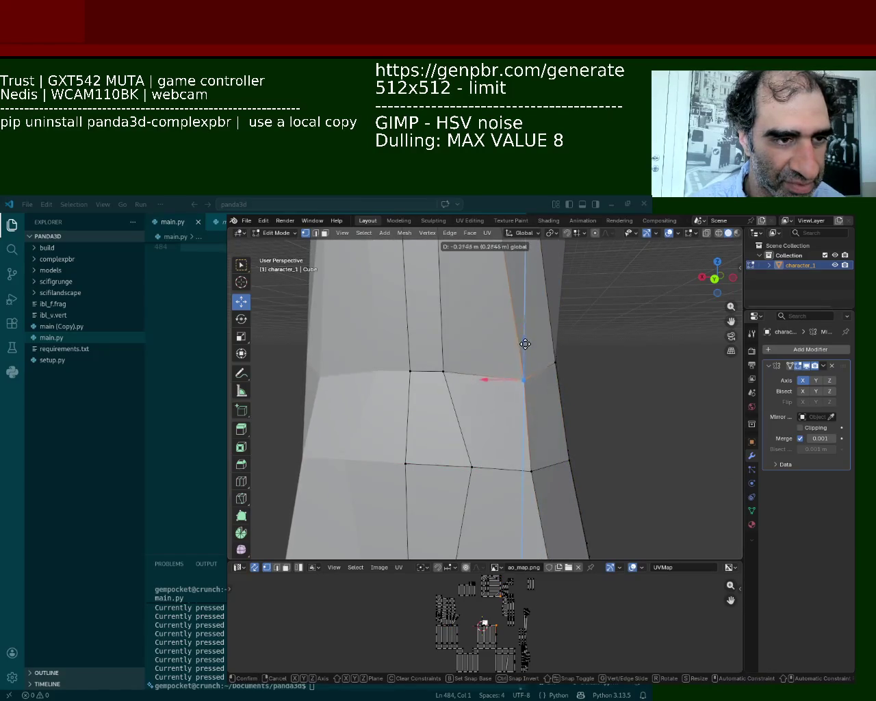
middle_drag(502, 354, 518, 387)
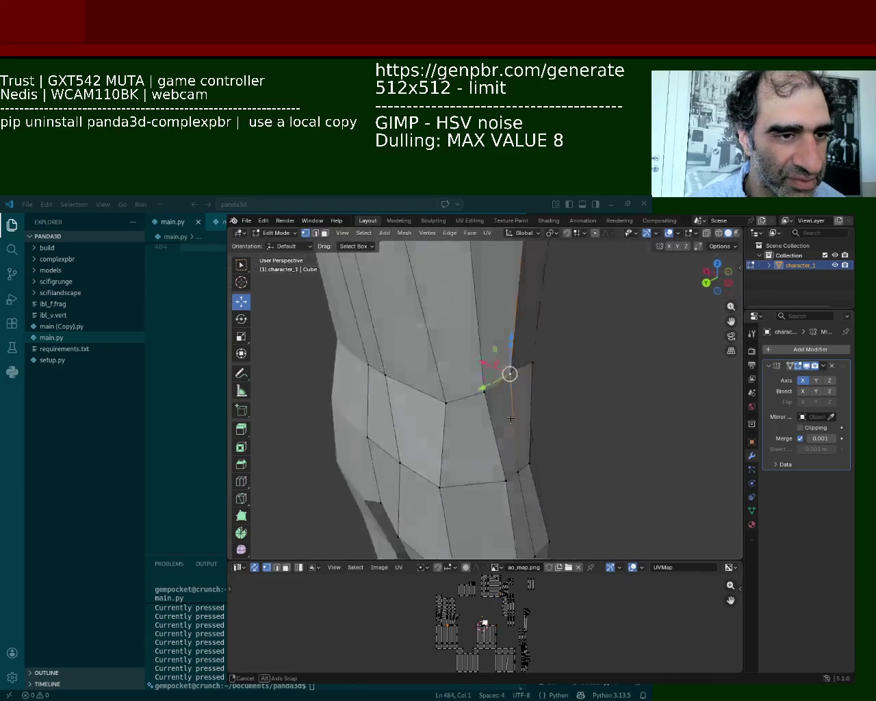
drag(518, 387, 505, 391)
click(505, 391)
middle_drag(505, 391, 510, 459)
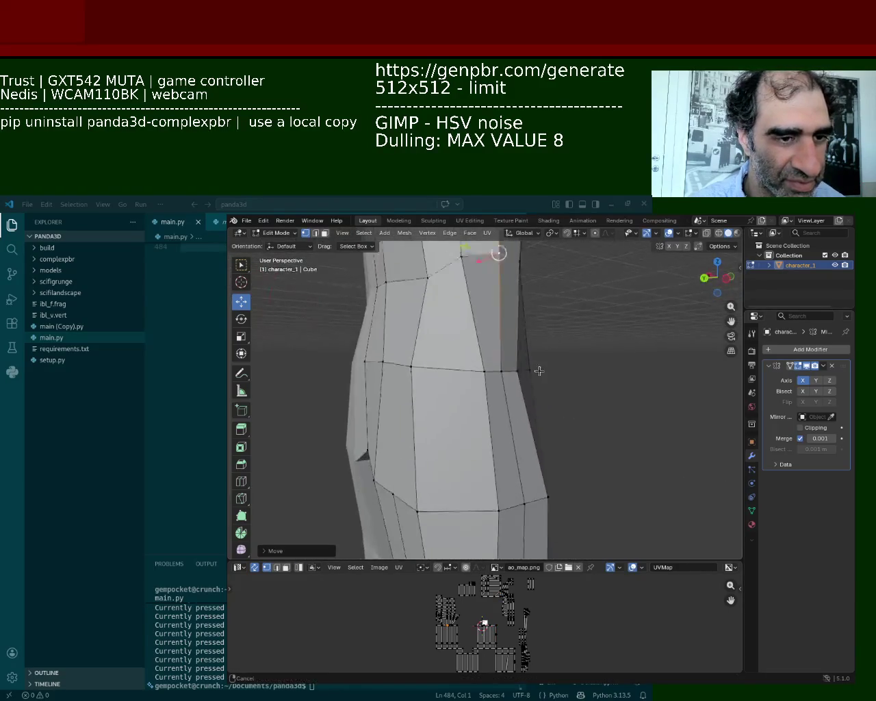
key(g)
key(x)
click(498, 410)
Select the vertex at the bottom of the new vertical edge.
mouse_move(498, 410)
middle_down()
mouse_move(528, 406)
mouse_move(518, 423)
mouse_move(460, 395)
mouse_move(434, 333)
middle_up()
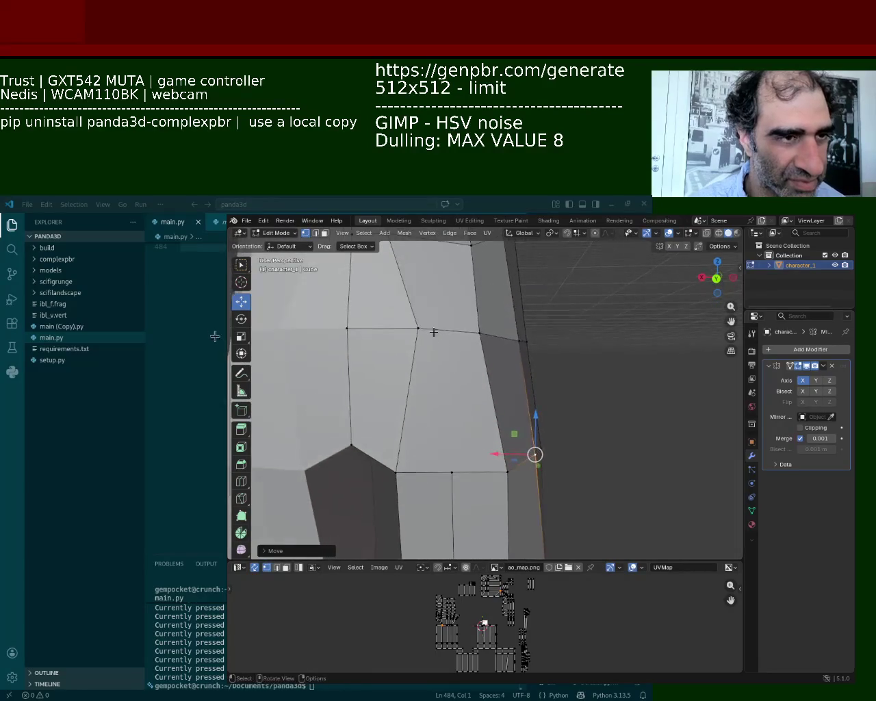
click(425, 330)
key(ctrl+e)
key(Escape)
shift+click(454, 472)
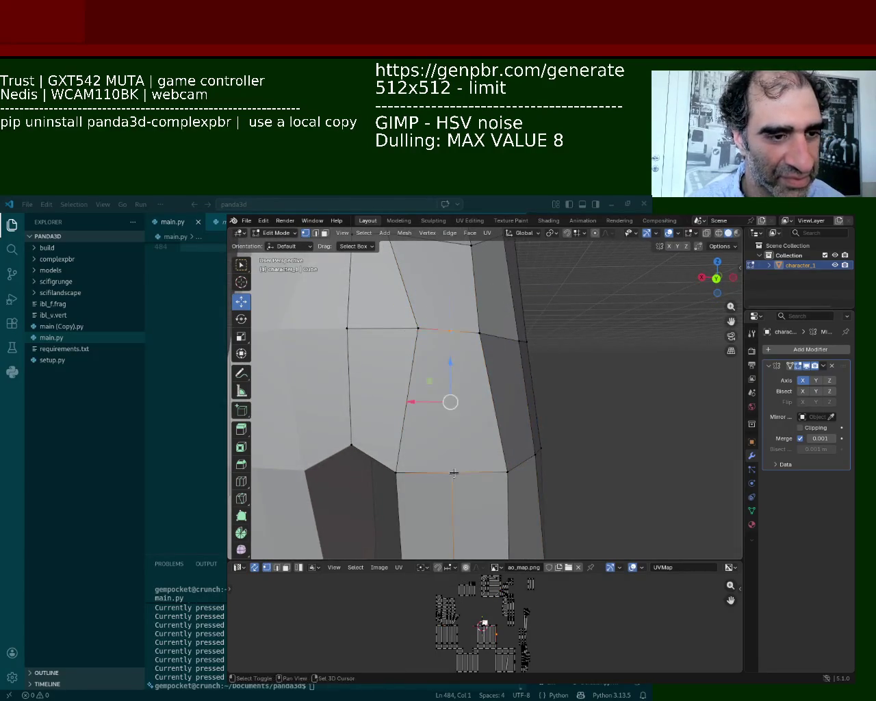
click(454, 472)
middle_drag(454, 360, 464, 376)
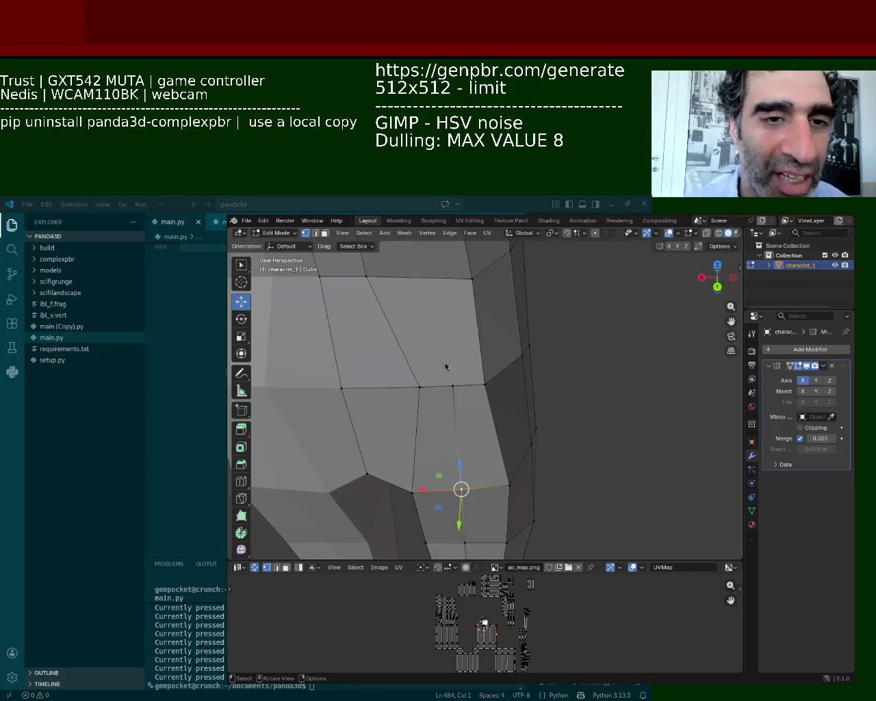
mouse_move(521, 316)
middle_down()
mouse_move(525, 310)
mouse_move(393, 352)
middle_up()
Pick an edge on the upper quad row, deselecting the upper face and right-hand edge.
click(404, 339)
click(478, 354)
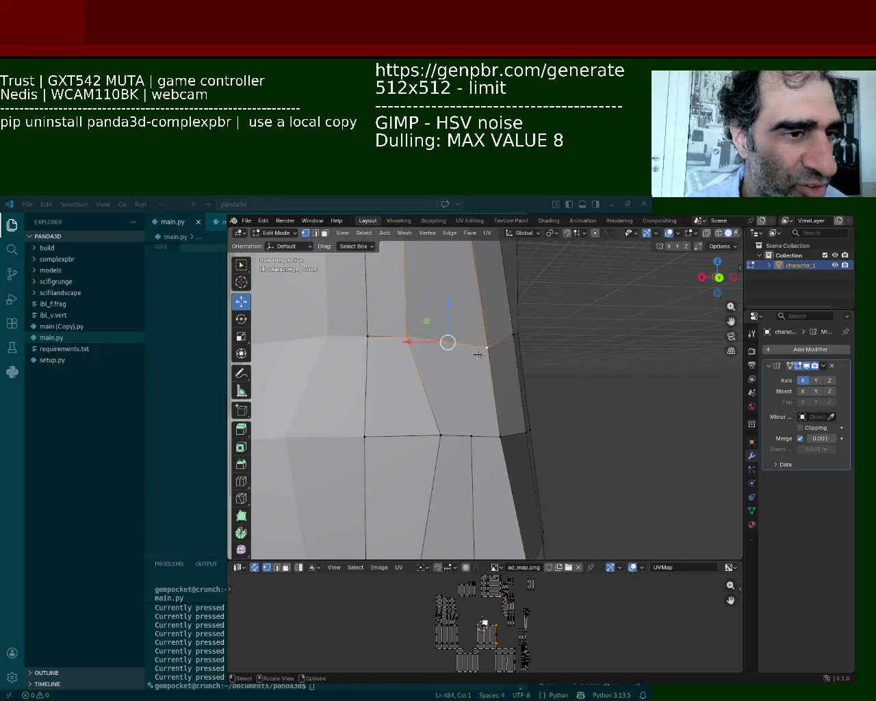
shift+click(488, 401)
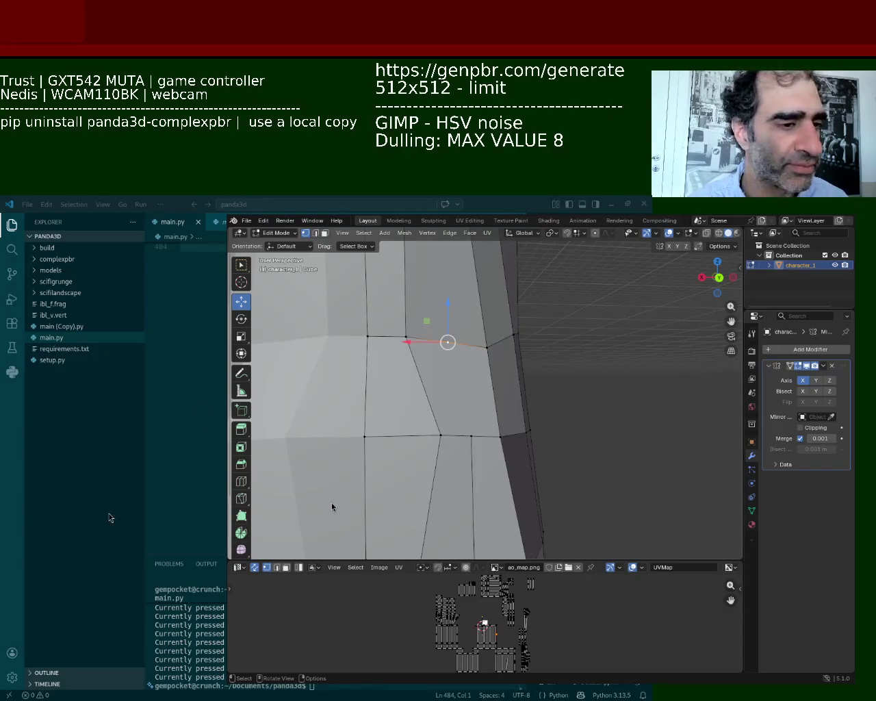
mouse_move(332, 502)
middle_down()
mouse_move(459, 402)
mouse_move(433, 337)
middle_up()
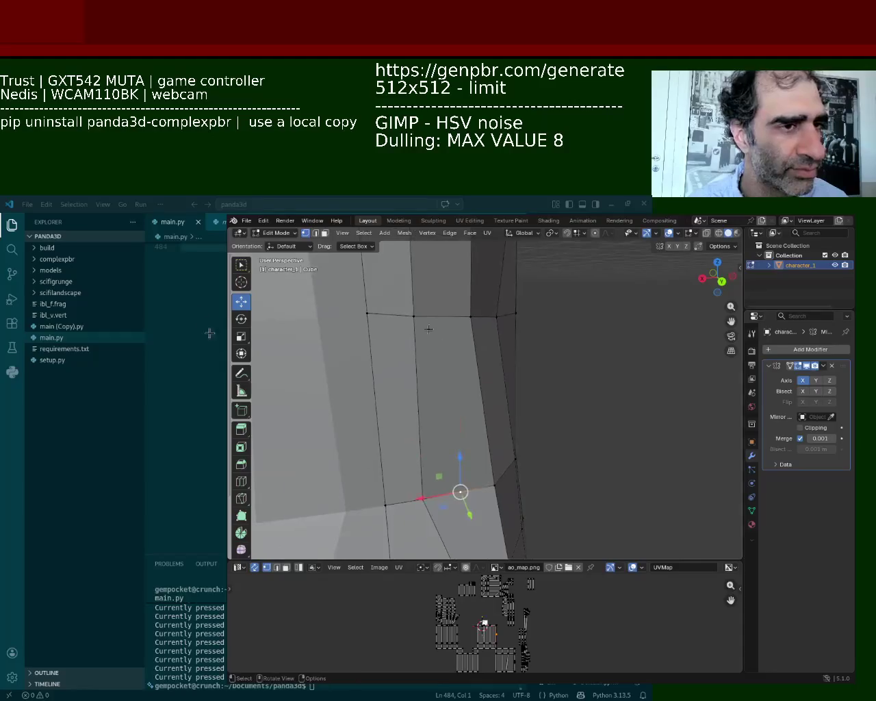
Select a single vertex on the horizontal edge row.
right_click(461, 312)
key(Escape)
scroll(451, 355, down, 2)
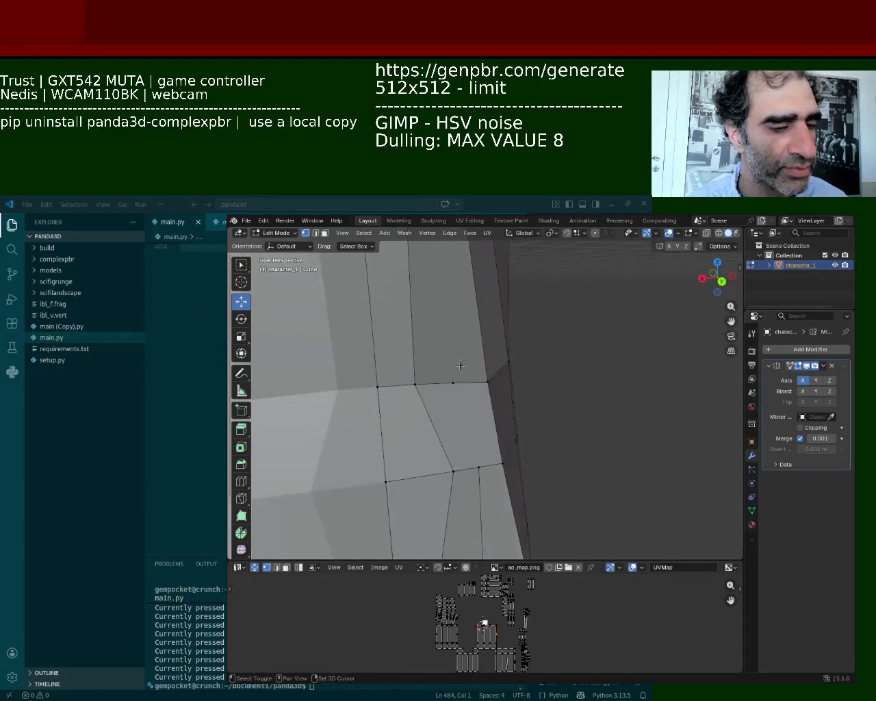
shift+click(479, 467)
click(487, 460)
mouse_move(464, 338)
middle_down()
mouse_move(463, 378)
mouse_move(456, 317)
mouse_move(461, 354)
middle_up()
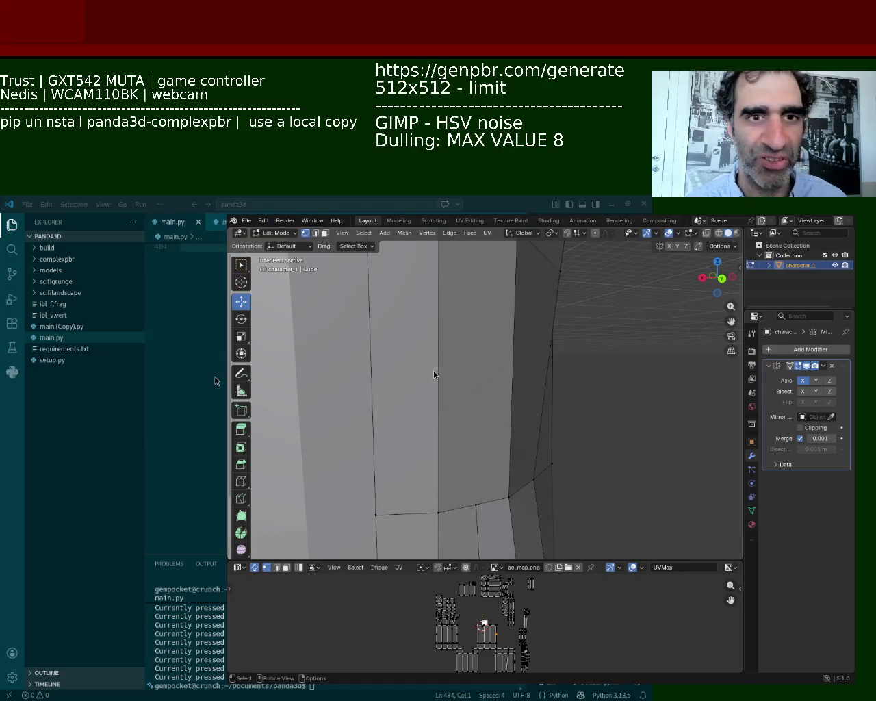
Undo the loop move and select the full vertical edge loop down the head.
key(ctrl+z)
alt+click(513, 356)
alt+shift+click(442, 302)
key(ctrl+z)
key(ctrl+z)
key(ctrl+z)
click(480, 397)
alt+click(480, 397)
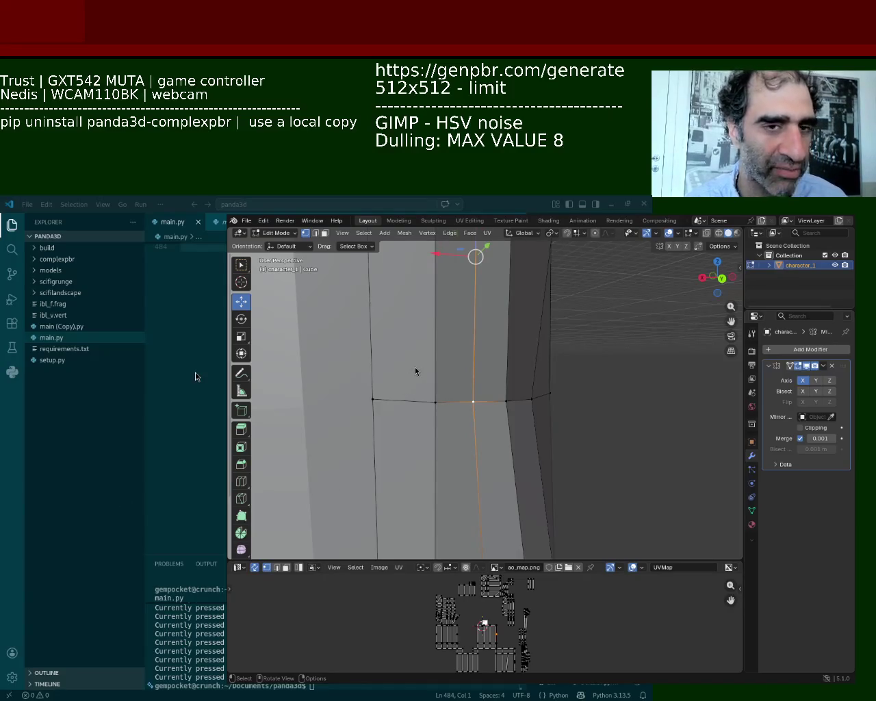
middle_drag(471, 510, 466, 388)
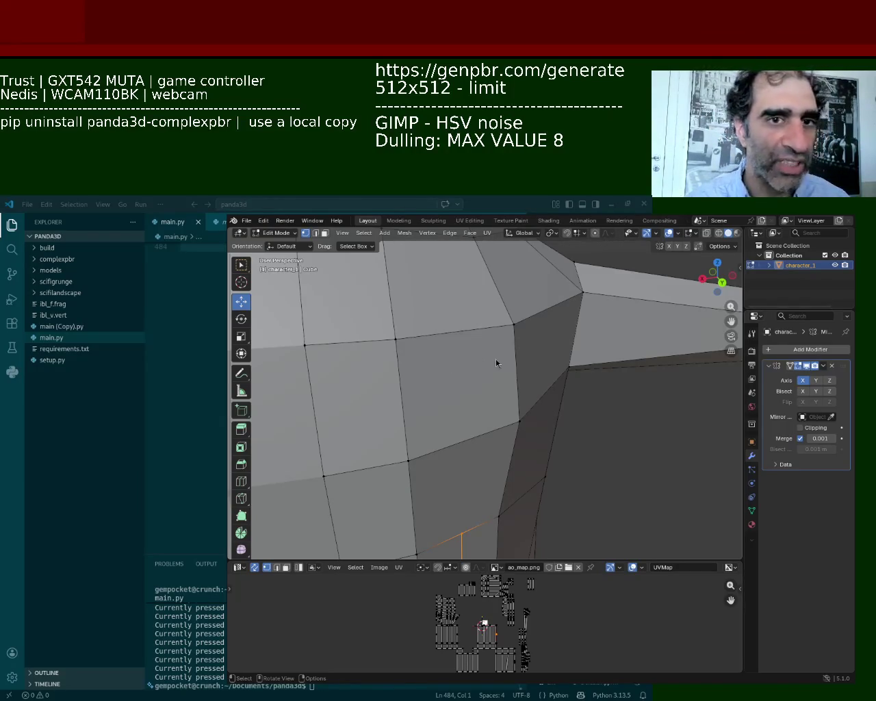
Lower two shoulder vertices about 0.15 m along Z around the neck base.
mouse_move(482, 365)
middle_down()
mouse_move(546, 348)
mouse_move(527, 329)
middle_up()
click(539, 333)
click(477, 323)
drag(479, 289, 477, 308)
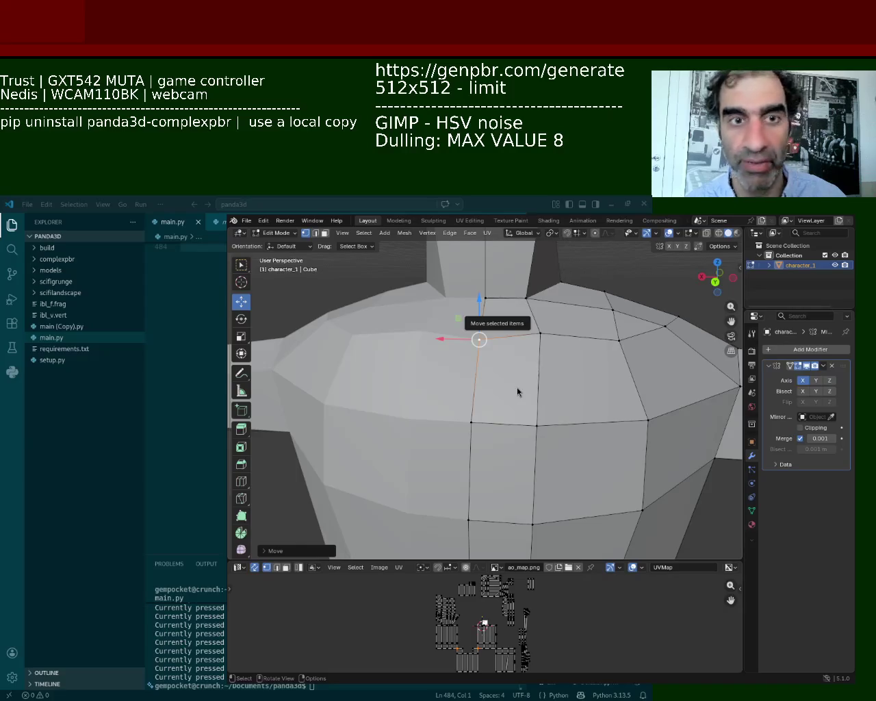
mouse_move(518, 402)
middle_down()
mouse_move(479, 401)
mouse_move(551, 354)
mouse_move(583, 297)
mouse_move(520, 344)
middle_up()
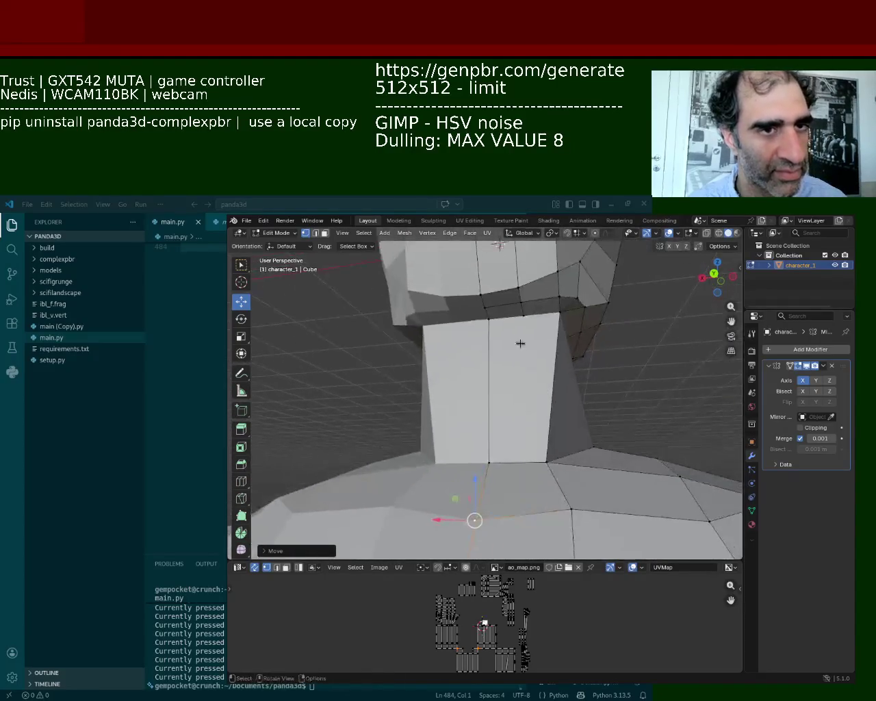
Select the neck's front face, then keep only its right vertical edge selected.
shift+click(483, 457)
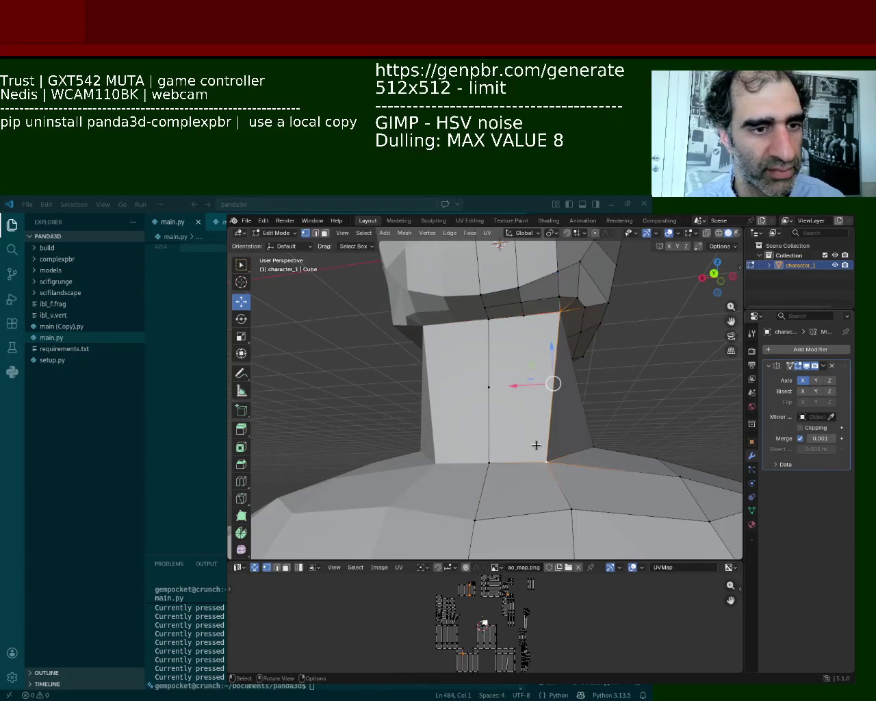
mouse_move(561, 384)
middle_down()
mouse_move(485, 426)
mouse_move(492, 428)
middle_up()
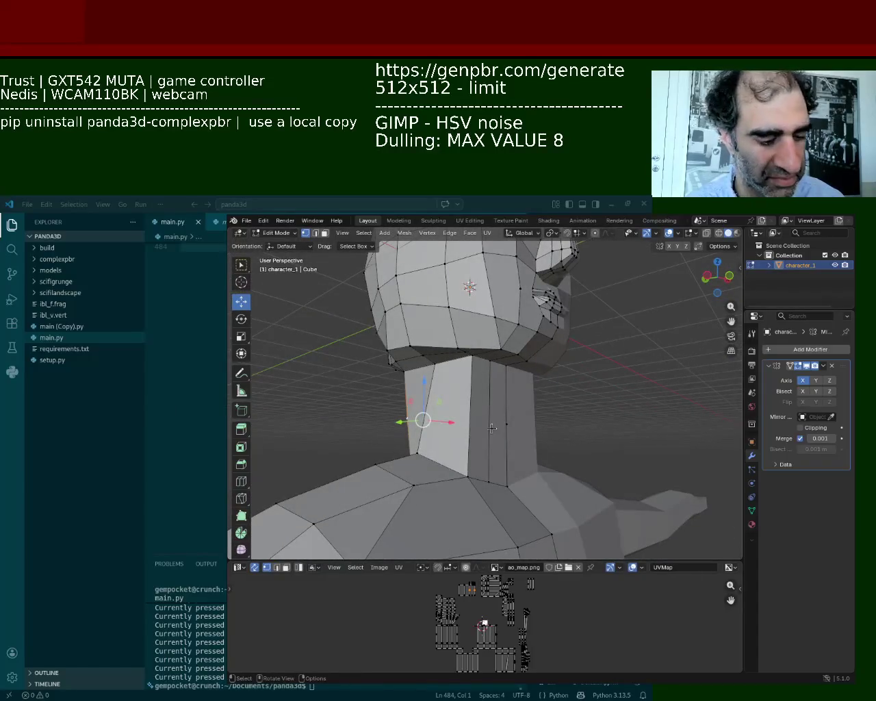
click(409, 419)
shift+click(508, 419)
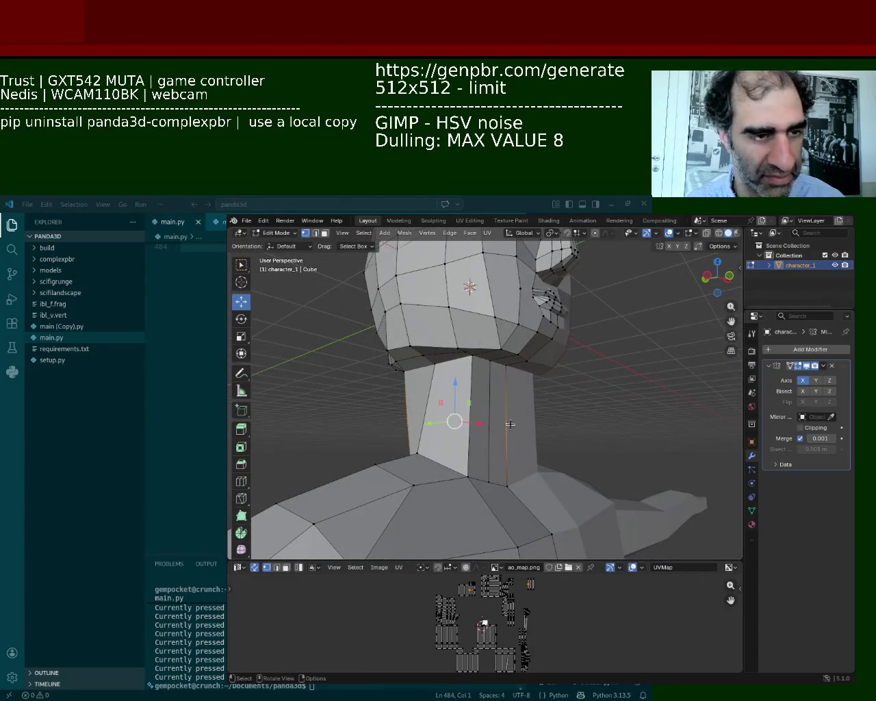
click(508, 424)
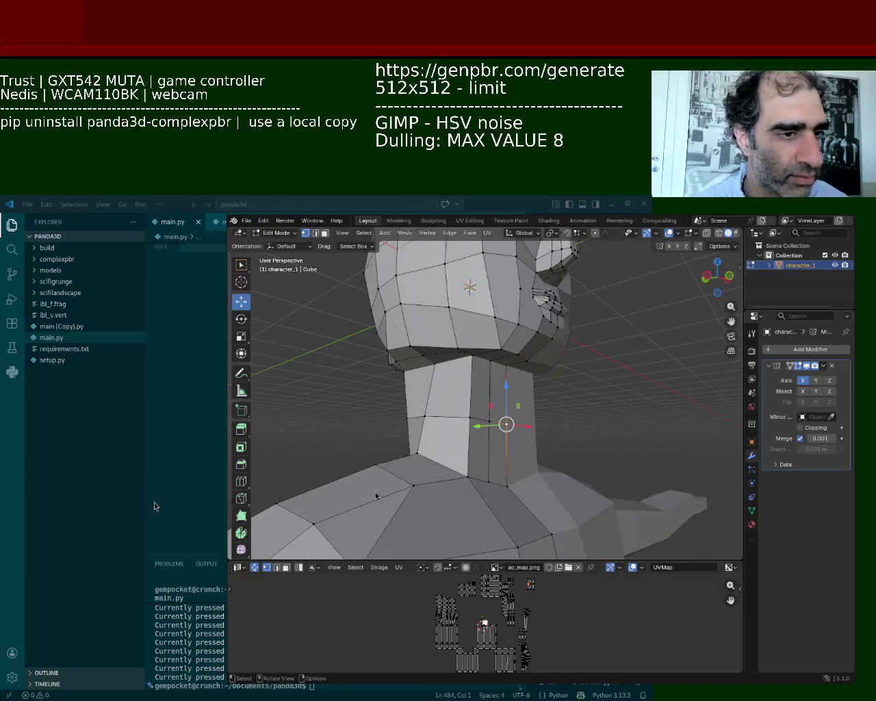
middle_drag(446, 408, 531, 412)
scroll(530, 413, up, 5)
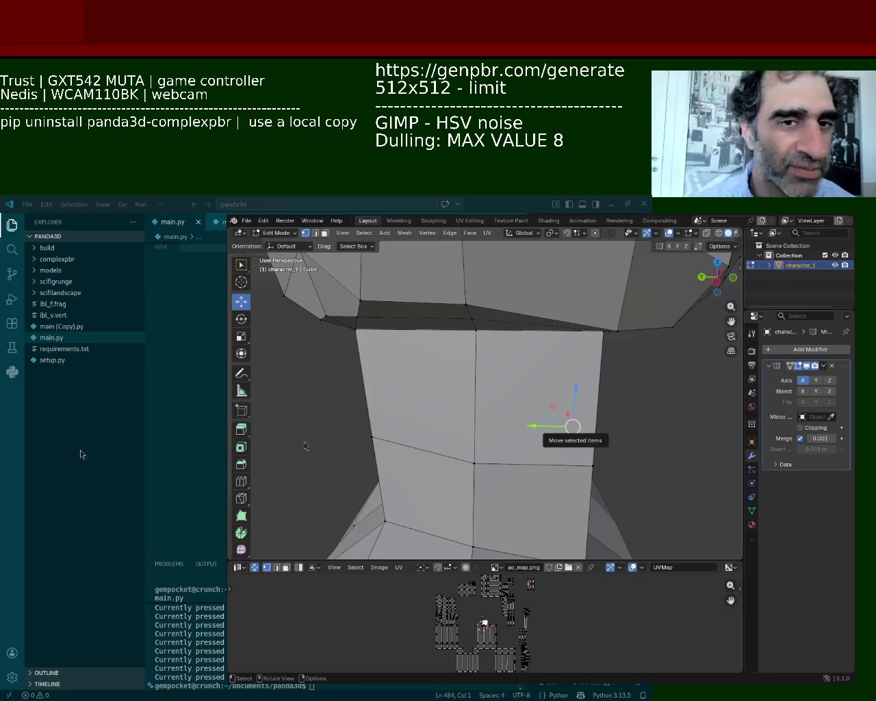
mouse_move(568, 356)
middle_down()
mouse_move(502, 348)
mouse_move(496, 359)
mouse_move(512, 372)
middle_up()
Raise two vertices on the lower edge of the head to smooth the jawline.
scroll(503, 347, down, 5)
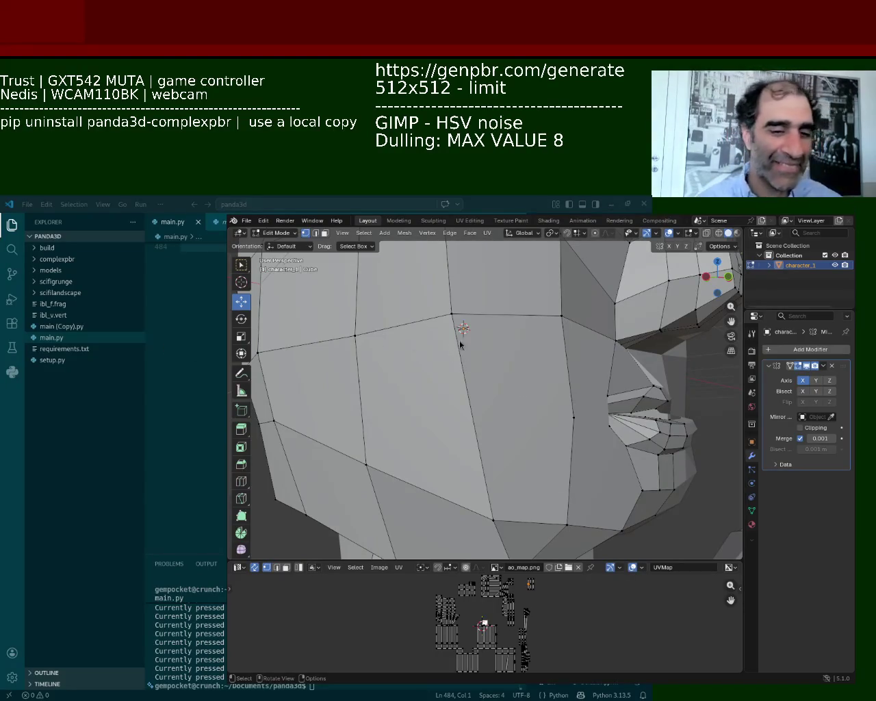
middle_drag(507, 435, 581, 406)
click(569, 357)
click(652, 400)
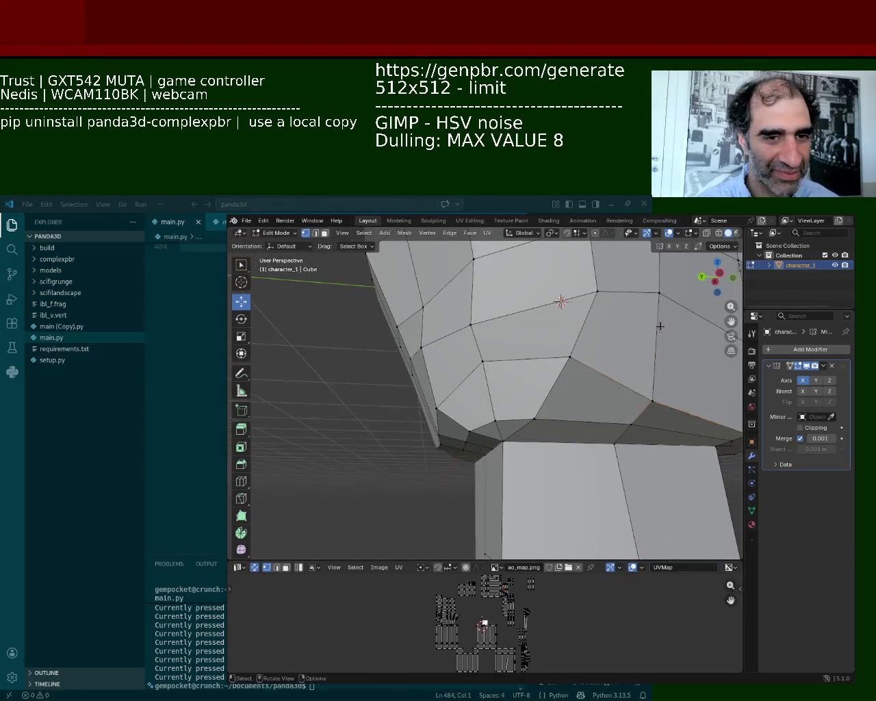
middle_drag(652, 375, 500, 406)
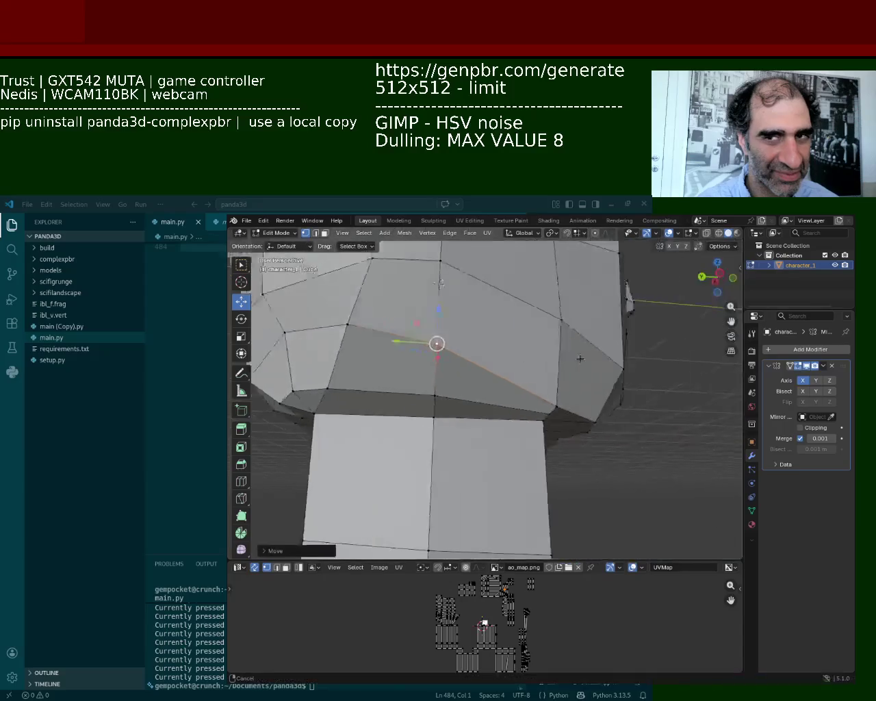
drag(501, 405, 500, 372)
click(549, 440)
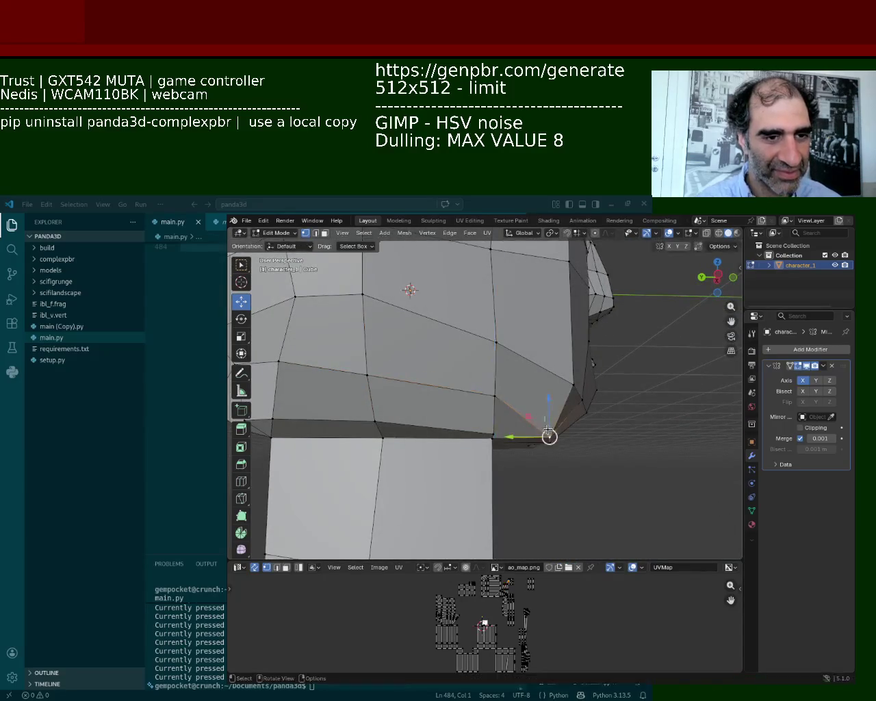
drag(544, 408, 544, 388)
Lower two faces on the side of the head, shifting the cheek about 0.04 m.
mouse_move(544, 388)
middle_down()
mouse_move(525, 394)
mouse_move(577, 397)
middle_up()
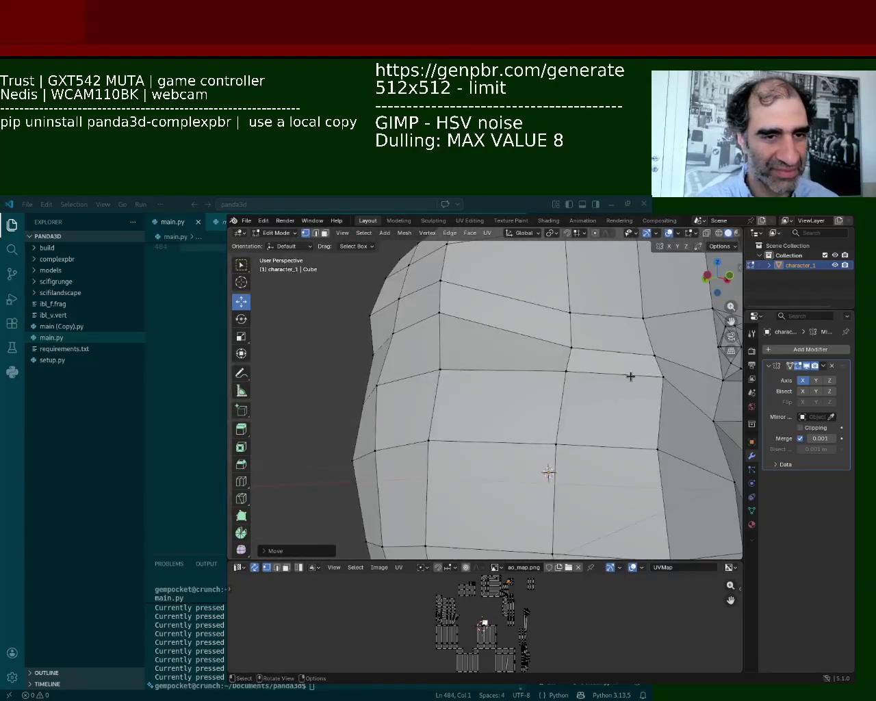
shift+click(663, 376)
shift+click(556, 444)
shift+click(657, 449)
drag(610, 410, 611, 449)
middle_drag(595, 409, 582, 398)
shift+click(674, 436)
shift+click(678, 503)
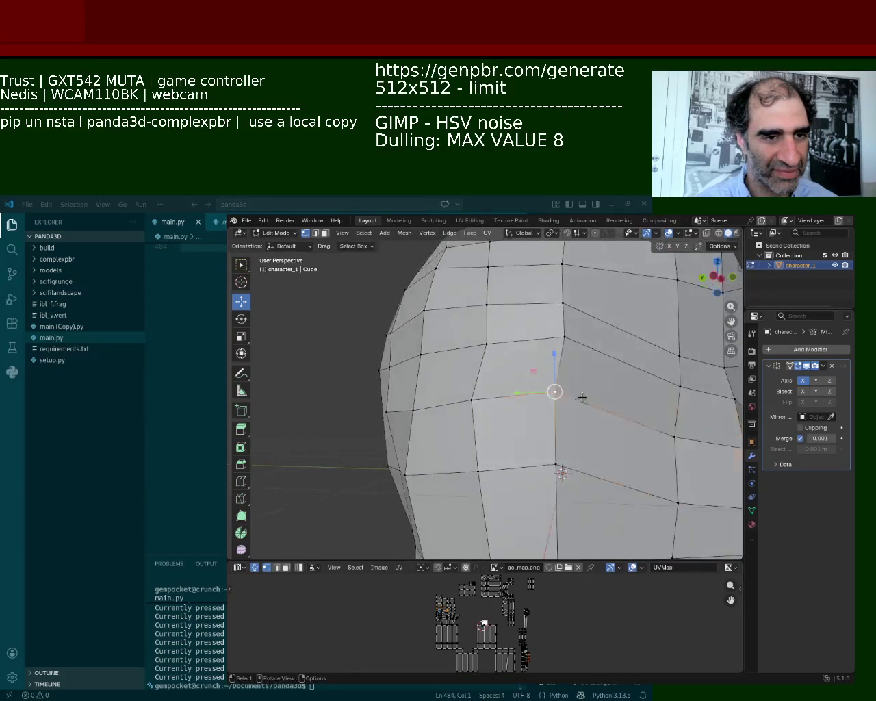
shift+click(477, 471)
drag(528, 404, 529, 420)
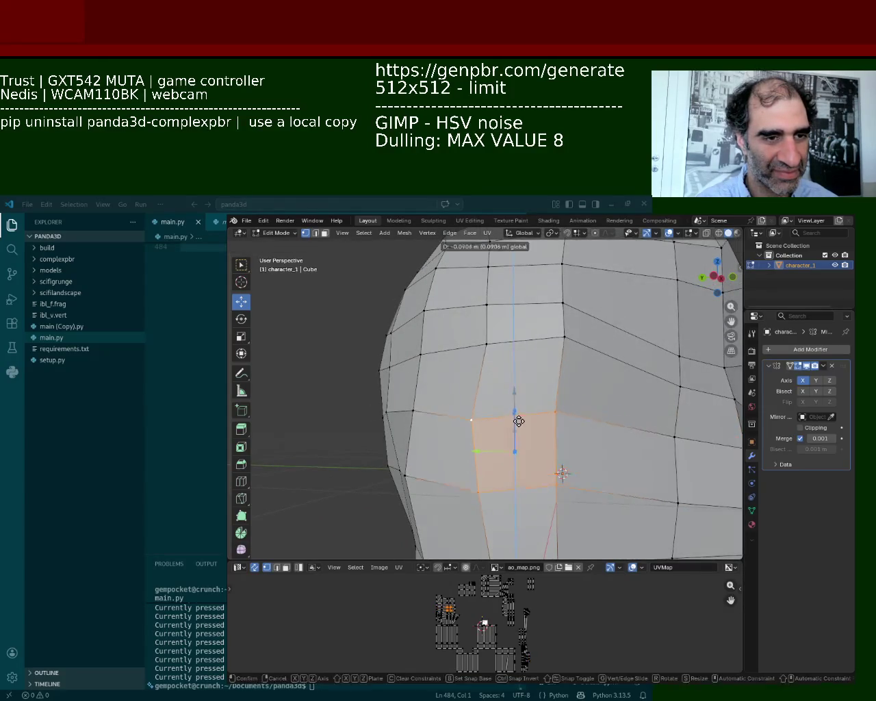
Move the single vertex next to the lowered face down.
click(562, 337)
drag(564, 336, 563, 353)
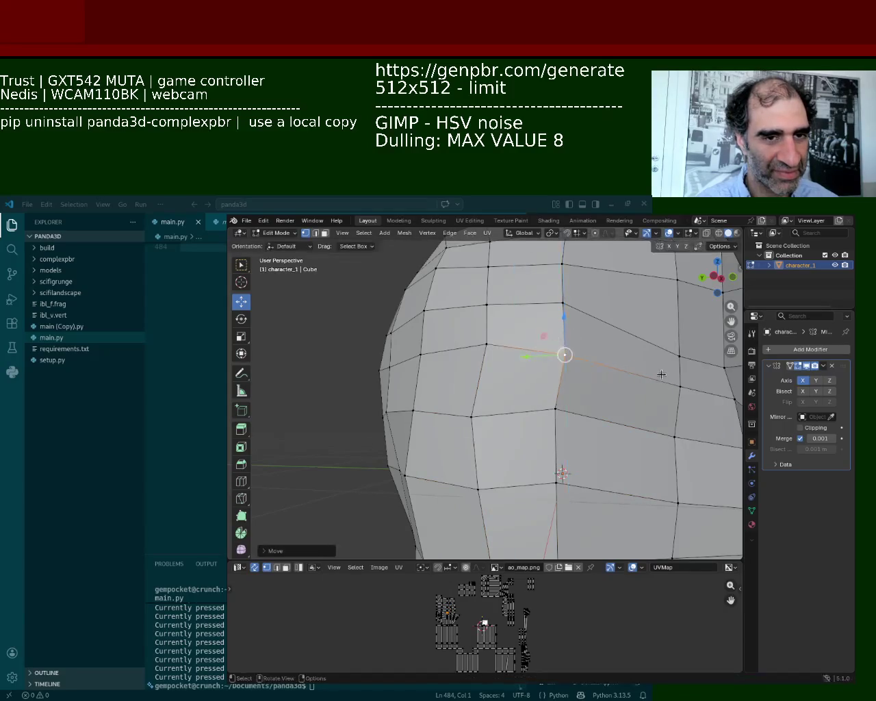
scroll(565, 356, down, 3)
mouse_move(565, 356)
middle_down()
mouse_move(566, 413)
mouse_move(616, 368)
mouse_move(513, 368)
middle_up()
scroll(616, 367, up, 5)
middle_drag(583, 354, 605, 401)
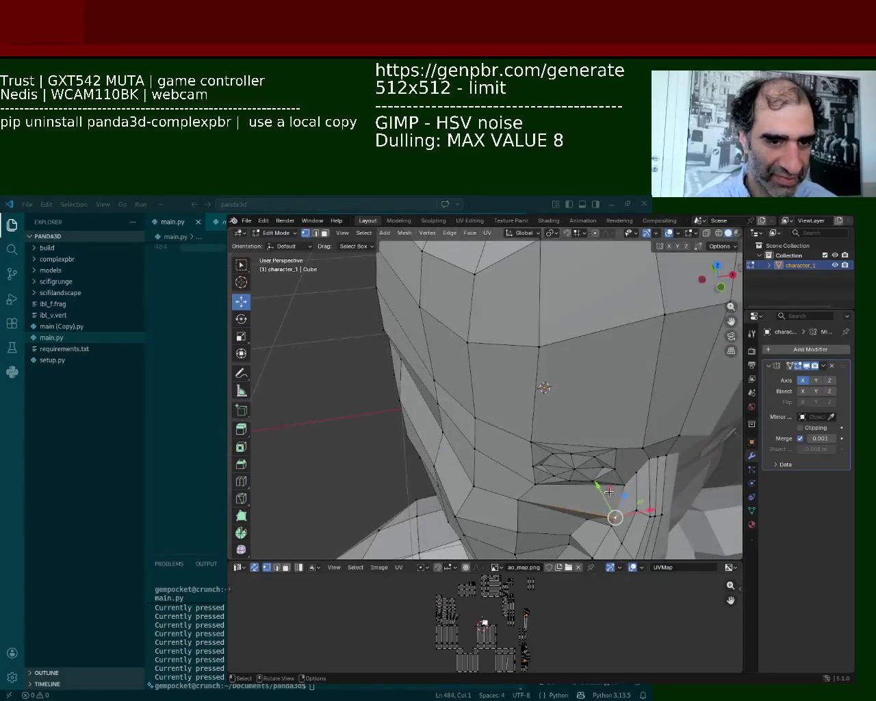
Drag the vertex near the mouth corner up and to the left.
drag(609, 491, 603, 479)
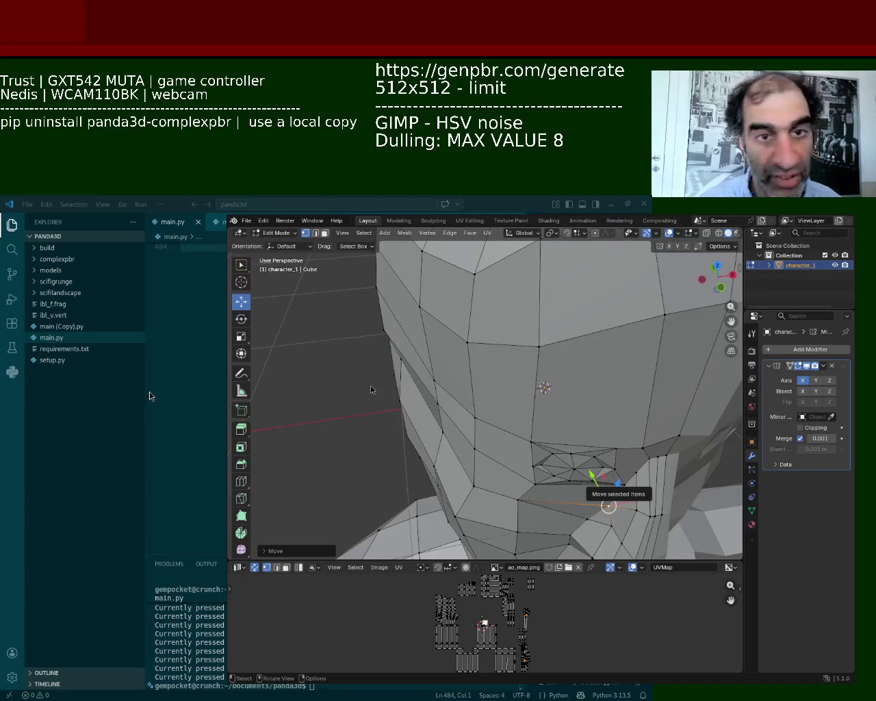
Orbit the view from below the head around to a front view of the face.
mouse_move(503, 310)
middle_down()
mouse_move(484, 521)
mouse_move(507, 401)
middle_up()
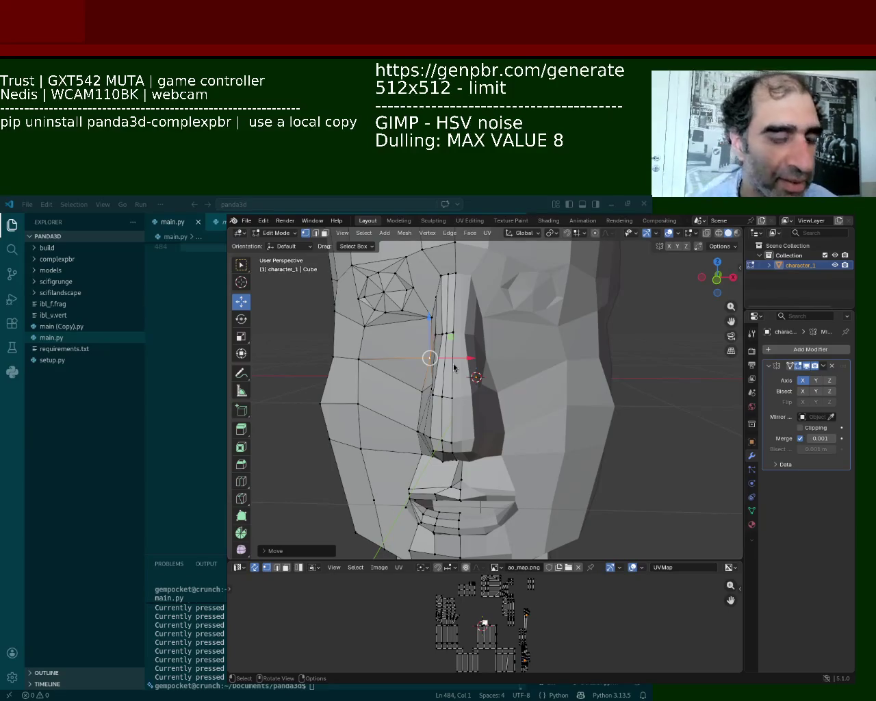
middle_drag(420, 470, 513, 356)
Zoom in on the nose and raise a vertex under its tip slightly along Z.
scroll(513, 356, up, 5)
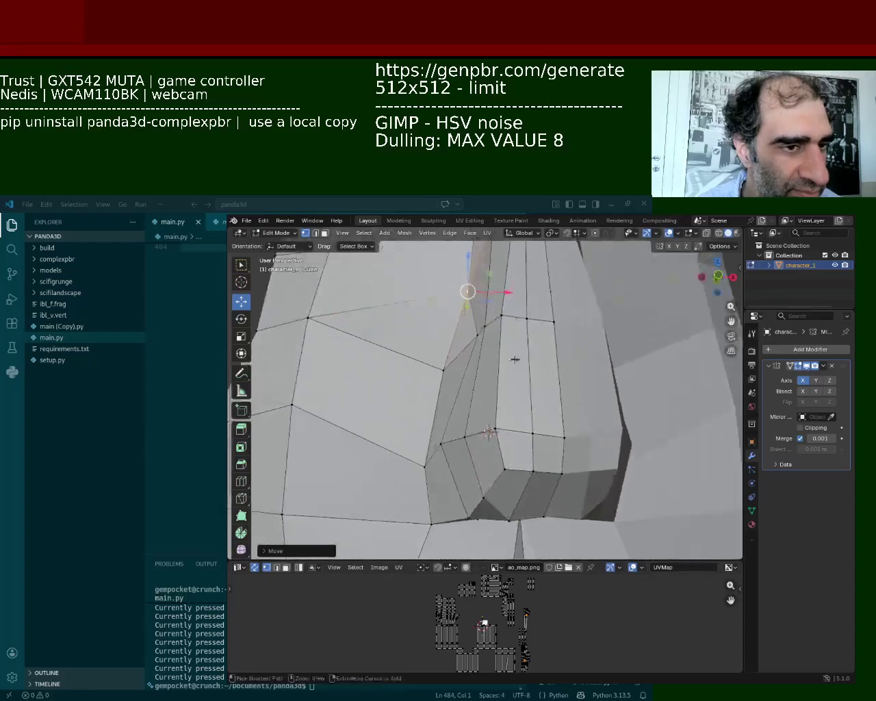
alt+click(529, 425)
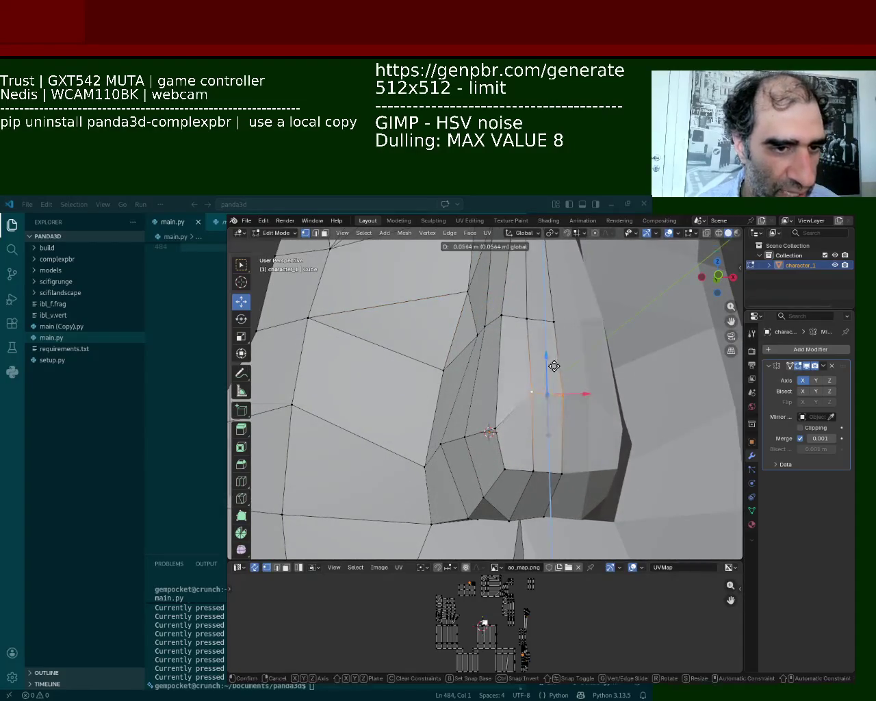
click(562, 471)
drag(561, 439, 561, 432)
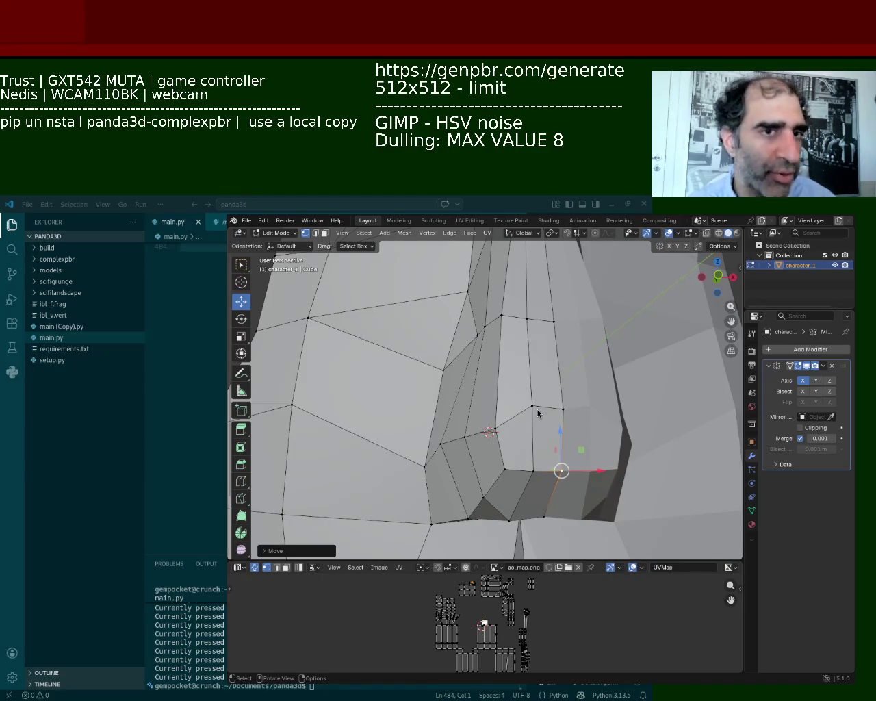
Select the mouth-corner vertex and shift it right, then slightly back left.
mouse_move(499, 415)
middle_down()
mouse_move(551, 416)
mouse_move(545, 311)
middle_up()
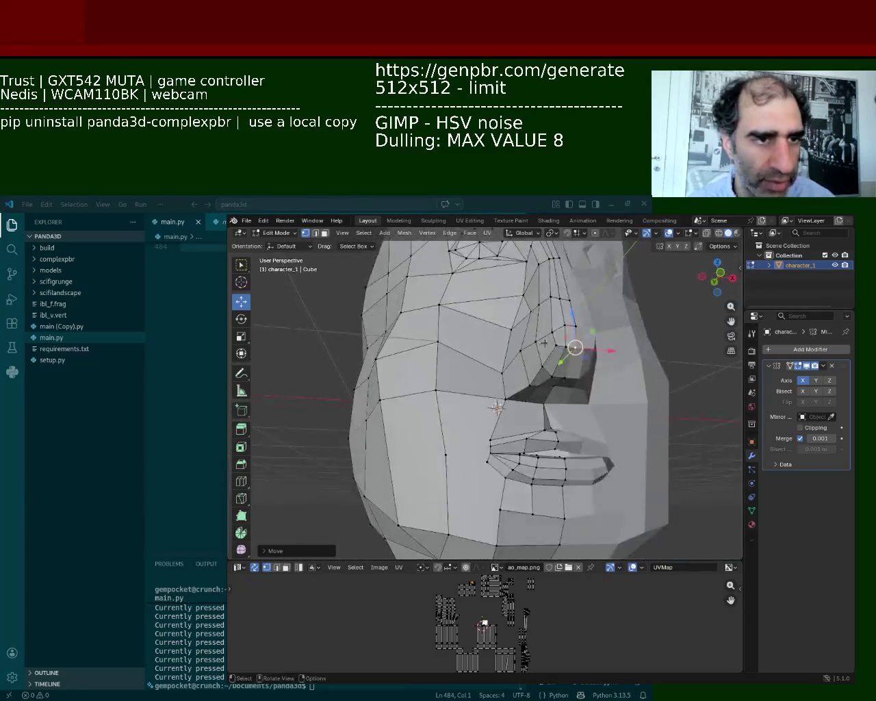
click(569, 383)
click(531, 403)
click(517, 404)
key(g)
click(545, 407)
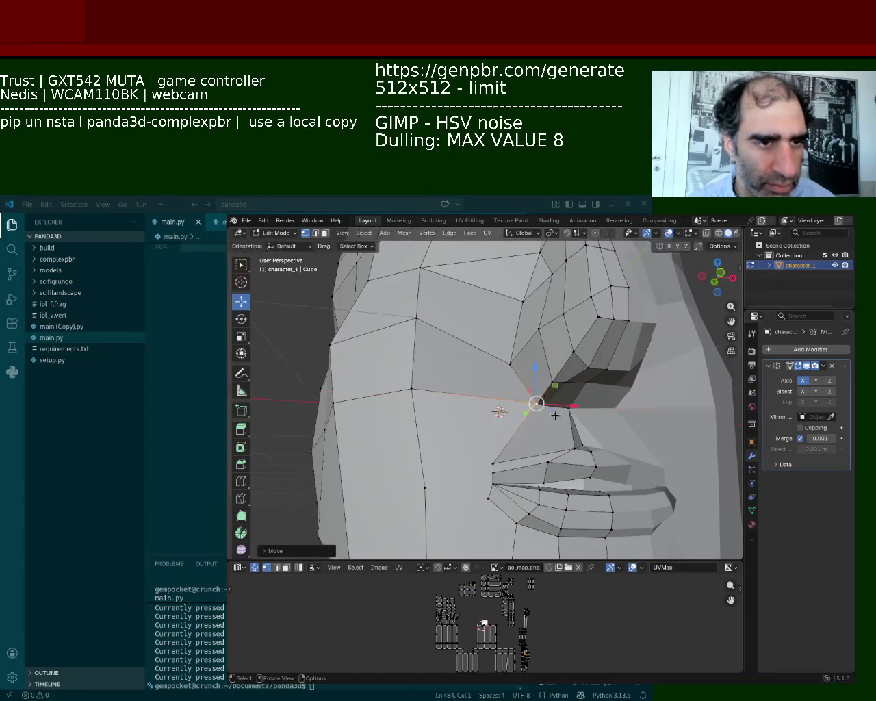
key(g)
click(564, 407)
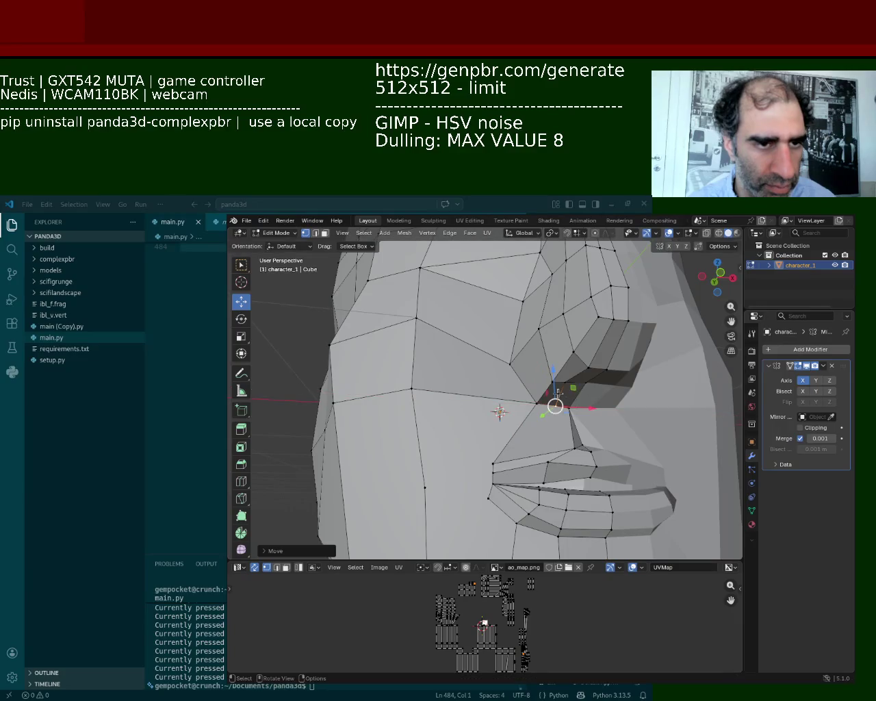
Refine the mouth-corner vertex with Y- and X-constrained moves, then move it further up.
key(g)
key(y)
click(527, 373)
key(g)
key(x)
click(514, 360)
key(g)
click(527, 270)
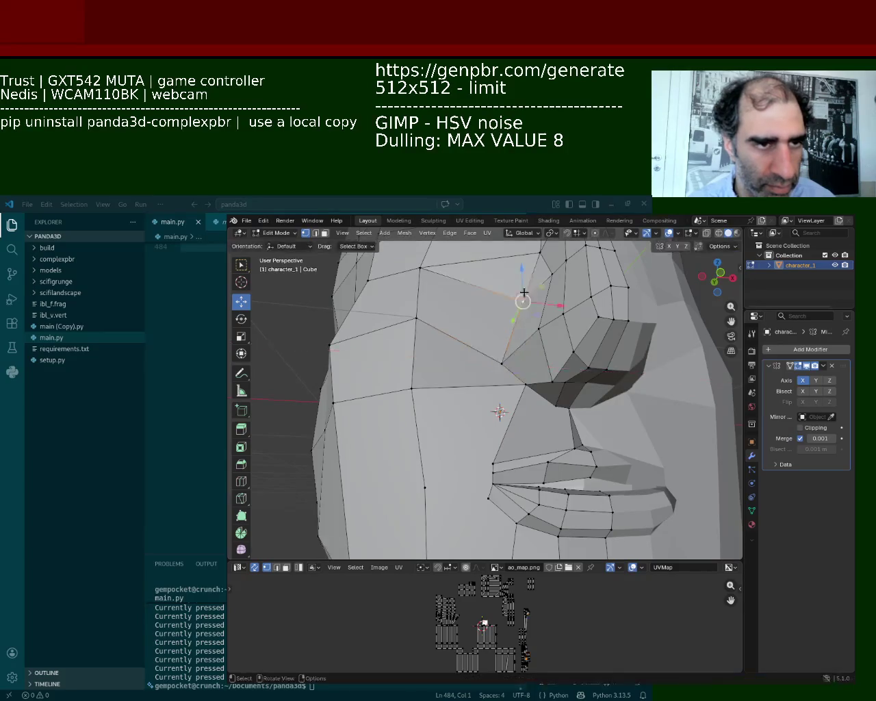
key(g)
click(525, 290)
Reposition the cheek vertex beside the nose with two moves.
middle_drag(525, 290, 531, 315)
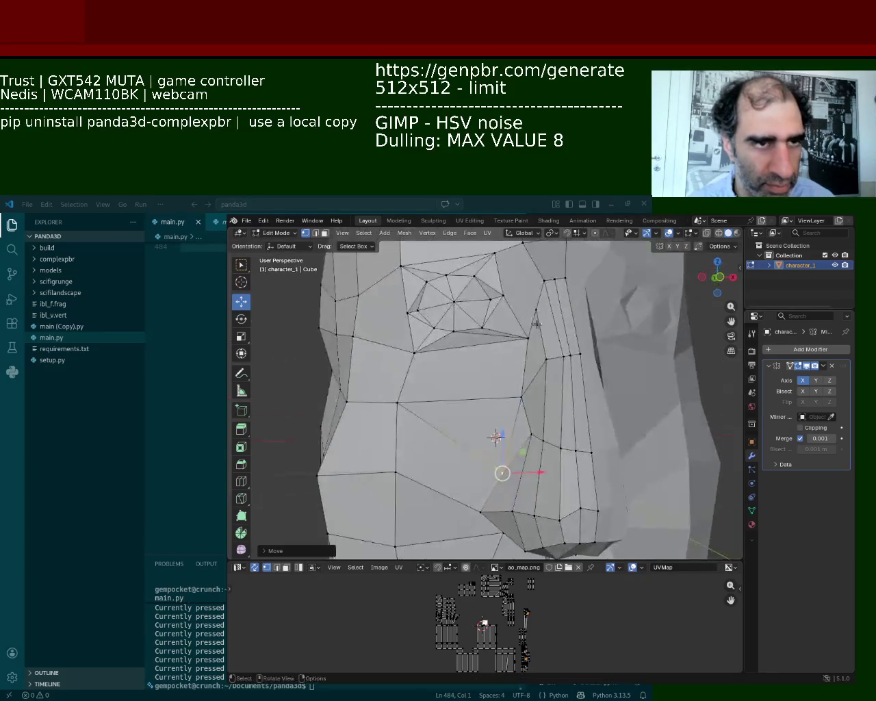
click(531, 434)
key(g)
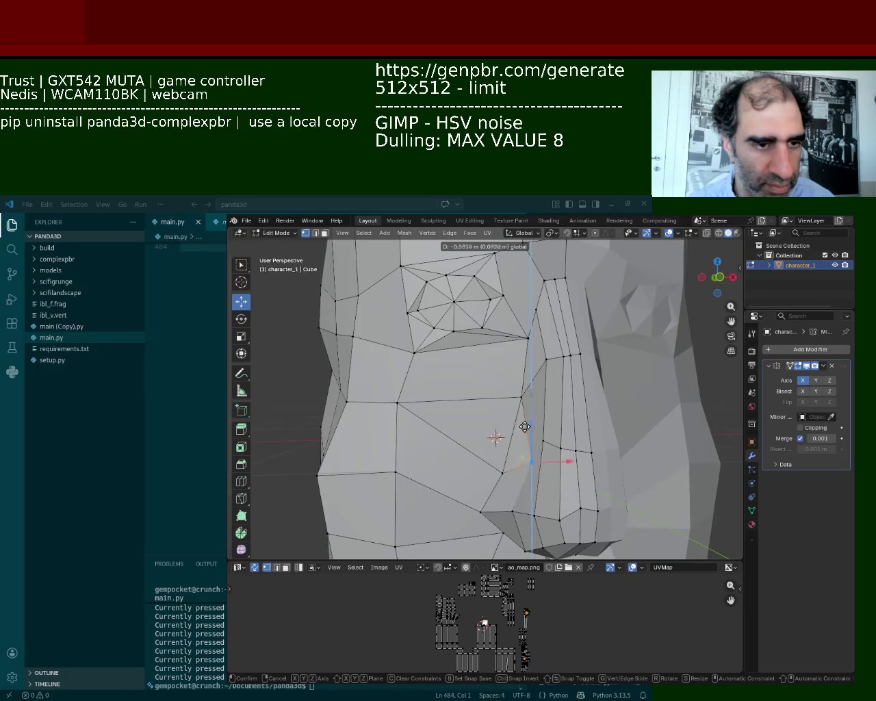
click(525, 438)
key(g)
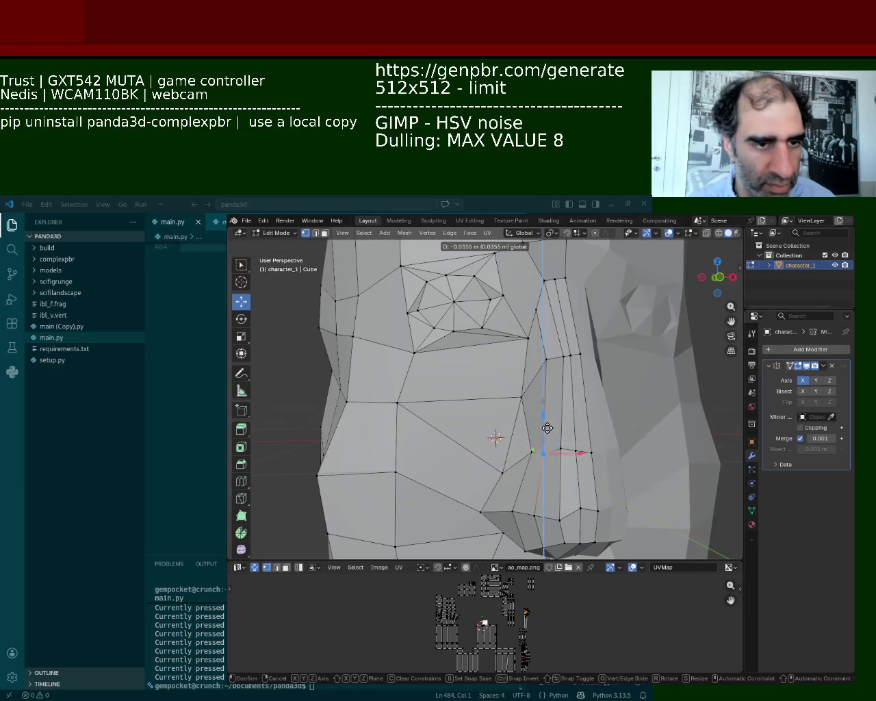
click(548, 430)
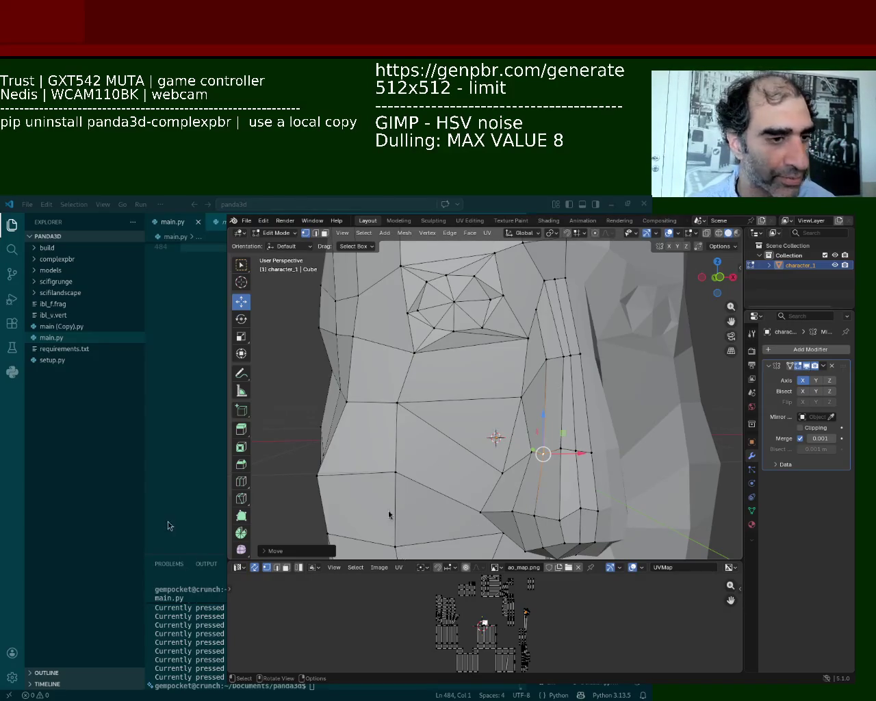
middle_drag(388, 514, 474, 390)
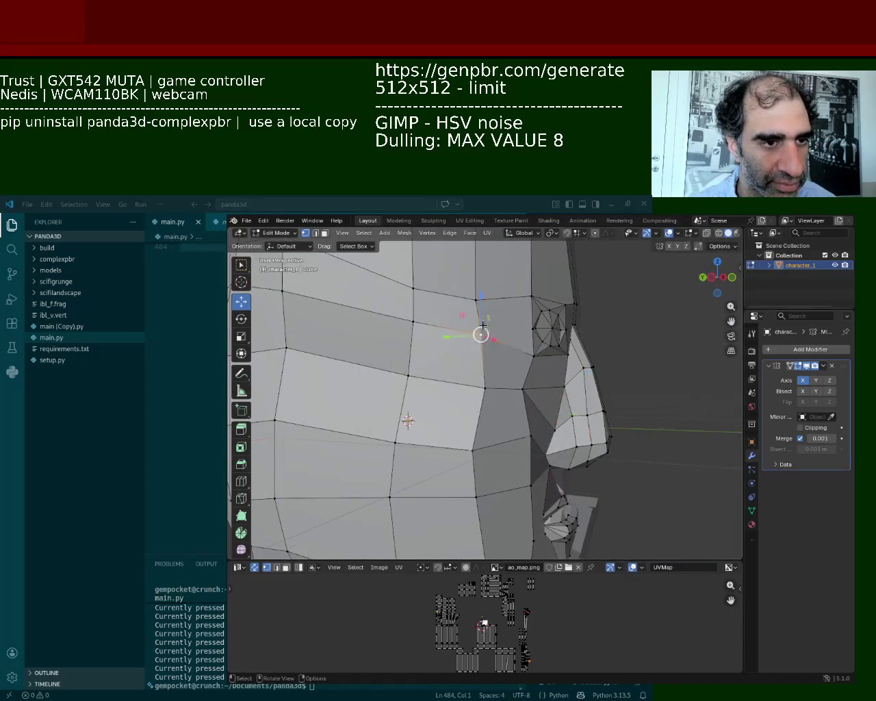
Select a cheek vertex in side view and drag it to reshape the cheek.
click(480, 334)
click(409, 291)
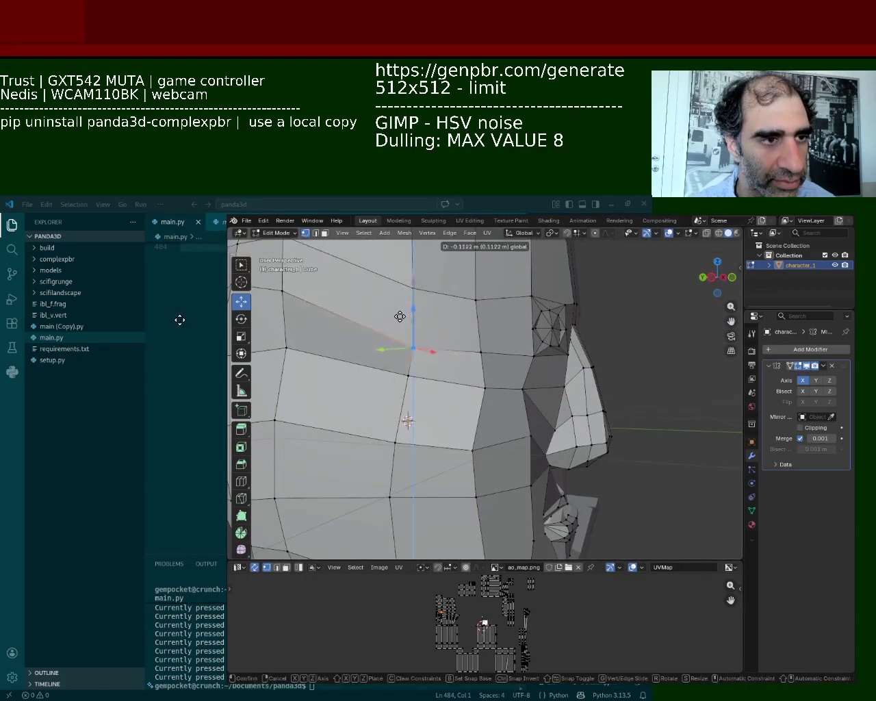
mouse_move(406, 421)
middle_down()
mouse_move(442, 380)
mouse_move(506, 358)
middle_up()
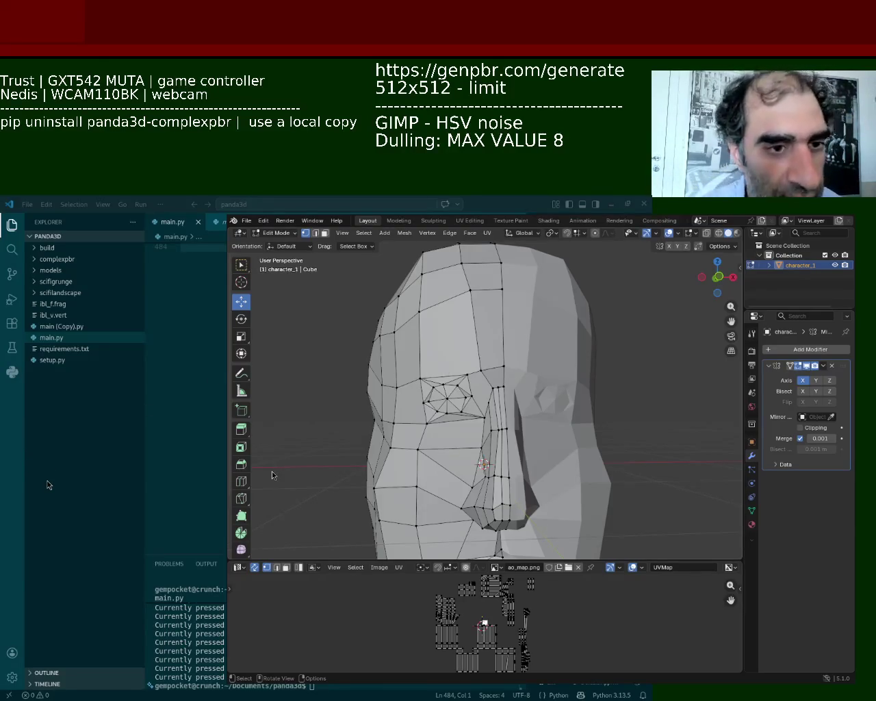
Move the vertices at the eye's outer corner slightly down.
middle_drag(383, 477, 515, 378)
scroll(515, 378, up, 4)
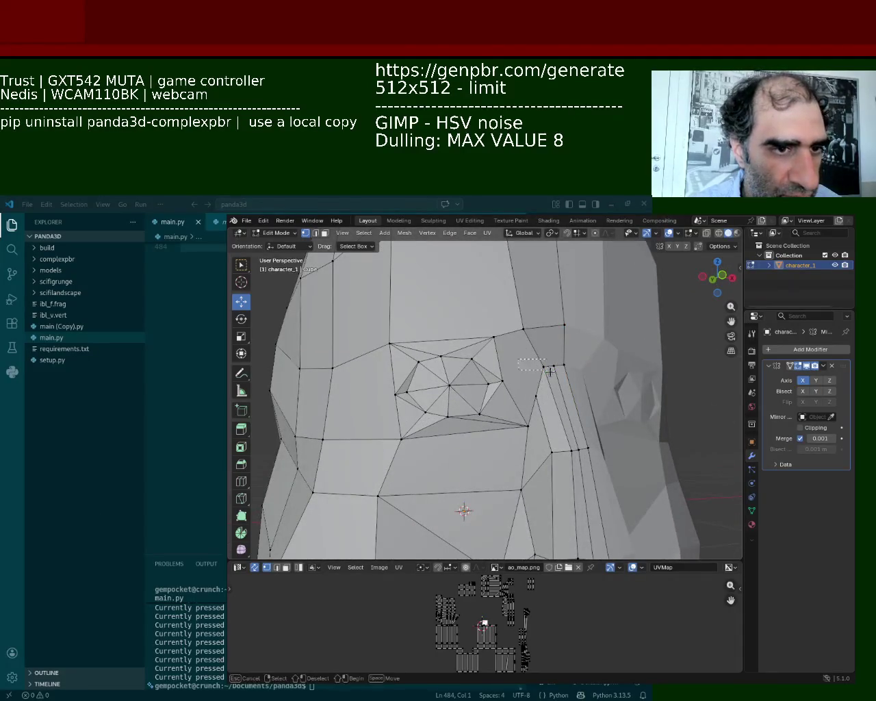
click(557, 377)
drag(557, 377, 551, 381)
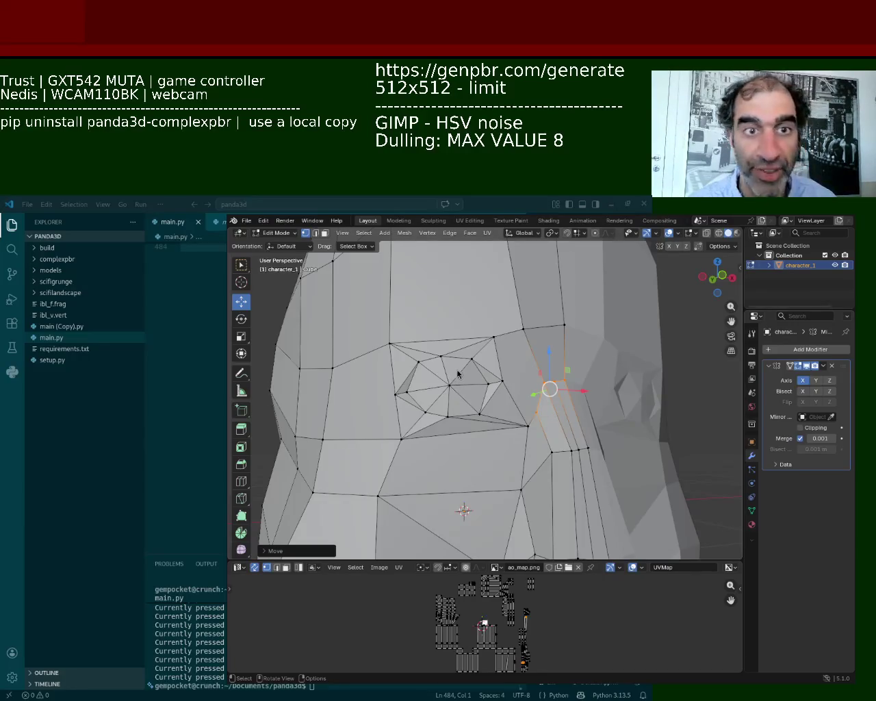
Pull the vertices right of the eye left toward it, then nudge them along X.
mouse_move(354, 489)
middle_down()
mouse_move(550, 385)
mouse_move(561, 389)
middle_up()
click(534, 399)
drag(533, 399, 508, 406)
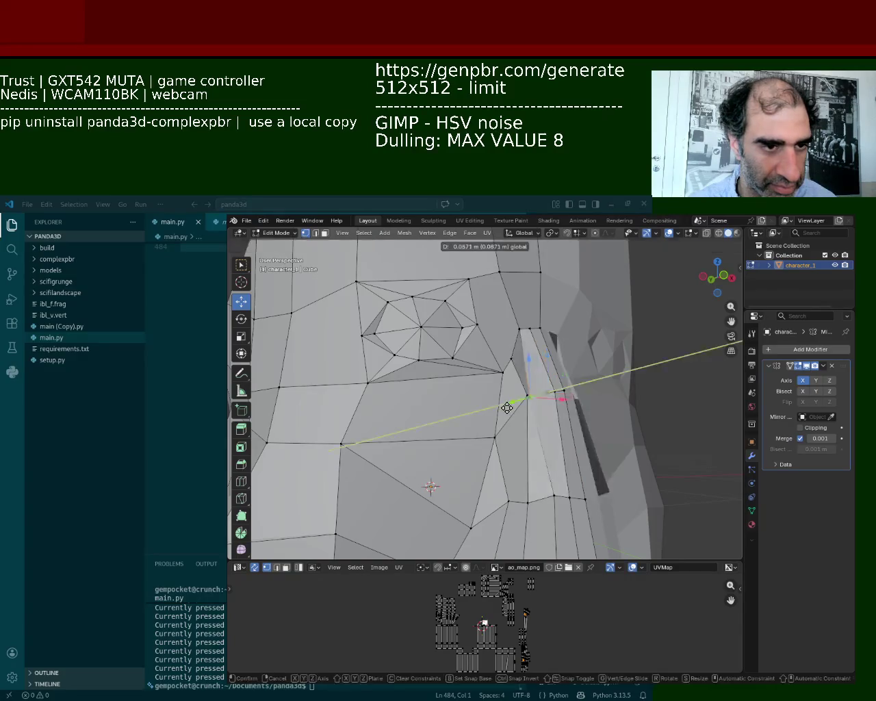
middle_drag(508, 406, 517, 475)
drag(518, 474, 510, 477)
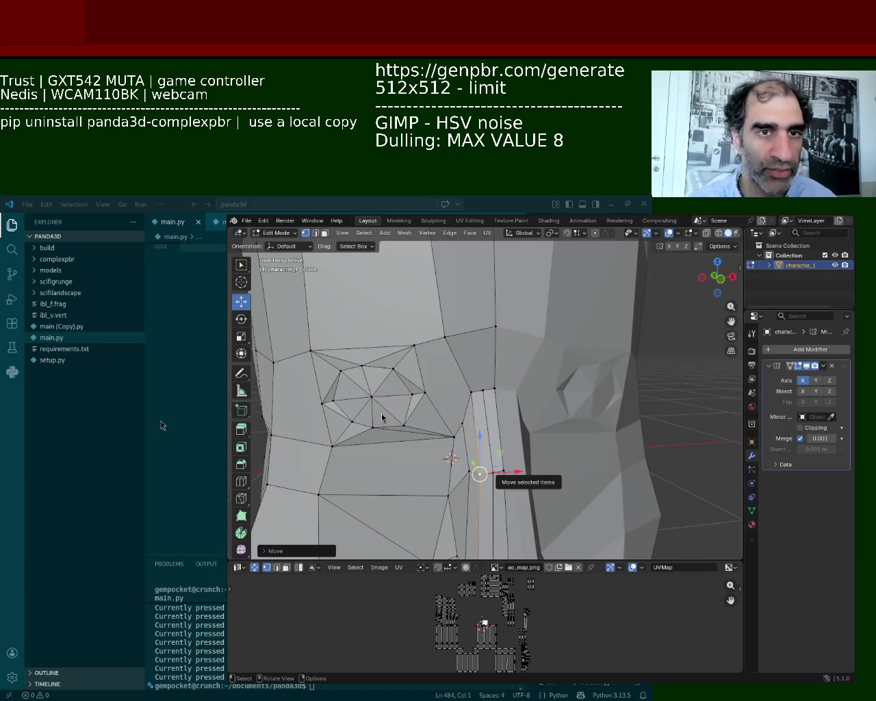
Shift the vertex beside the eye sideways and vertically, and nudge the nose-bridge vertex.
middle_drag(431, 441, 506, 345)
mouse_move(510, 345)
mouse_down()
mouse_move(488, 334)
mouse_move(496, 336)
mouse_move(471, 353)
mouse_up()
middle_drag(472, 353, 438, 353)
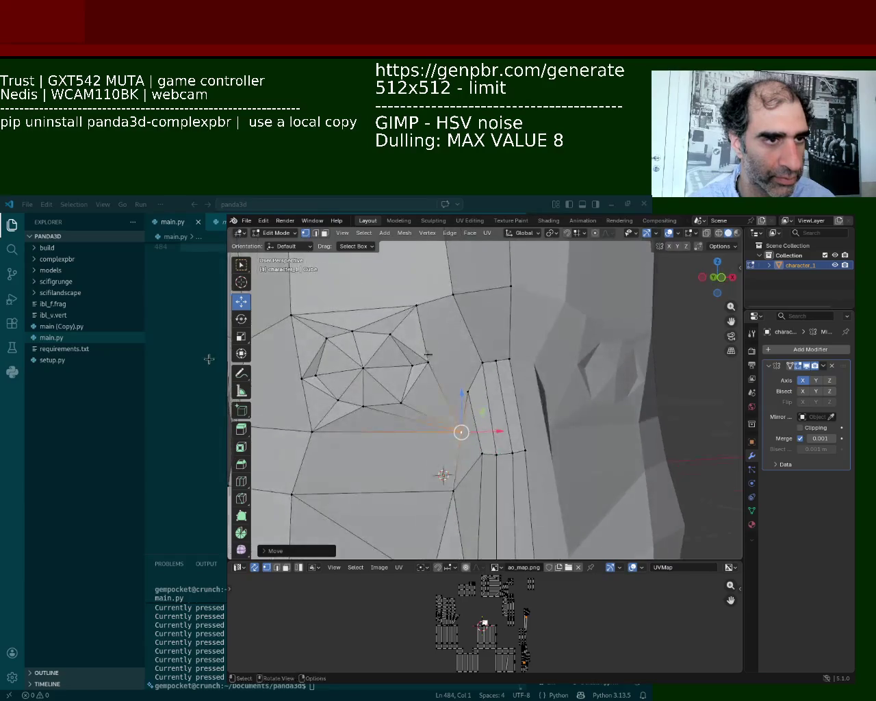
shift+click(478, 366)
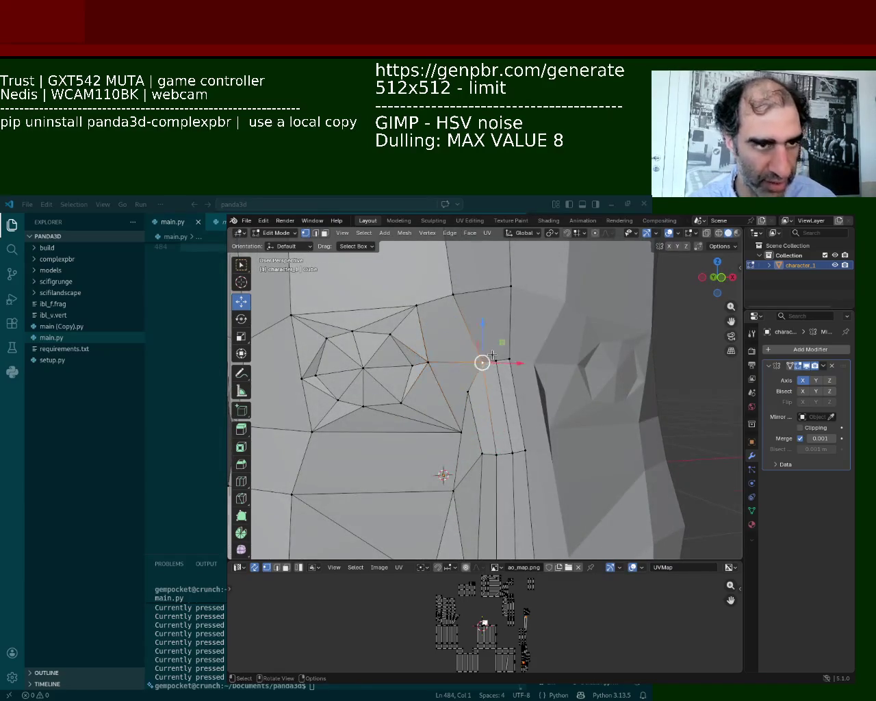
drag(495, 360, 509, 329)
click(509, 358)
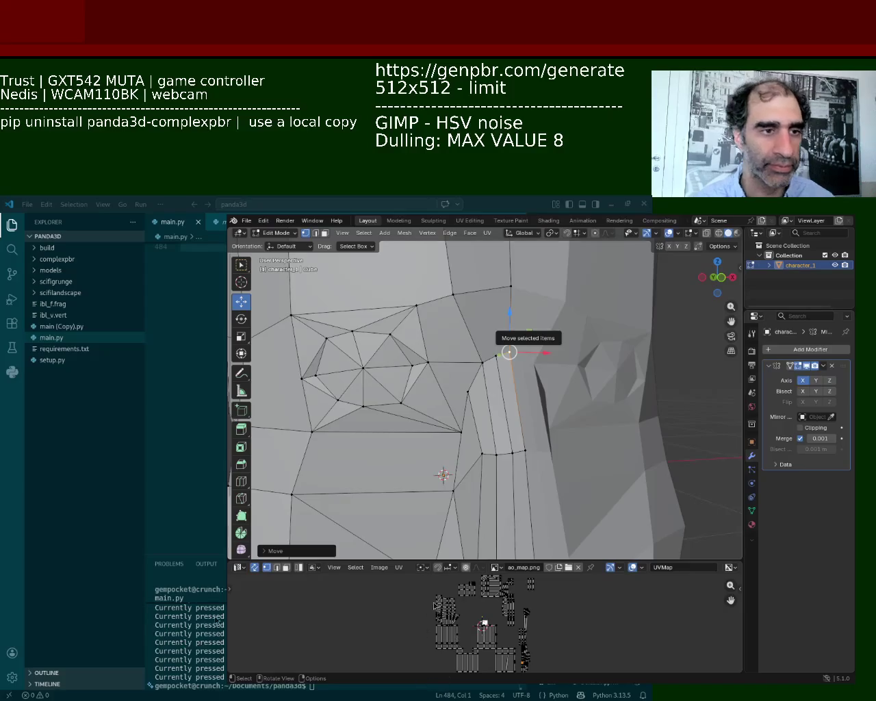
Move a vertex on the nose to even out the bridge.
mouse_move(534, 359)
middle_down()
mouse_move(559, 365)
mouse_move(452, 405)
mouse_move(493, 378)
mouse_move(491, 390)
mouse_move(522, 356)
mouse_move(516, 408)
mouse_move(522, 386)
middle_up()
scroll(515, 408, up, 2)
click(500, 395)
drag(499, 396, 515, 385)
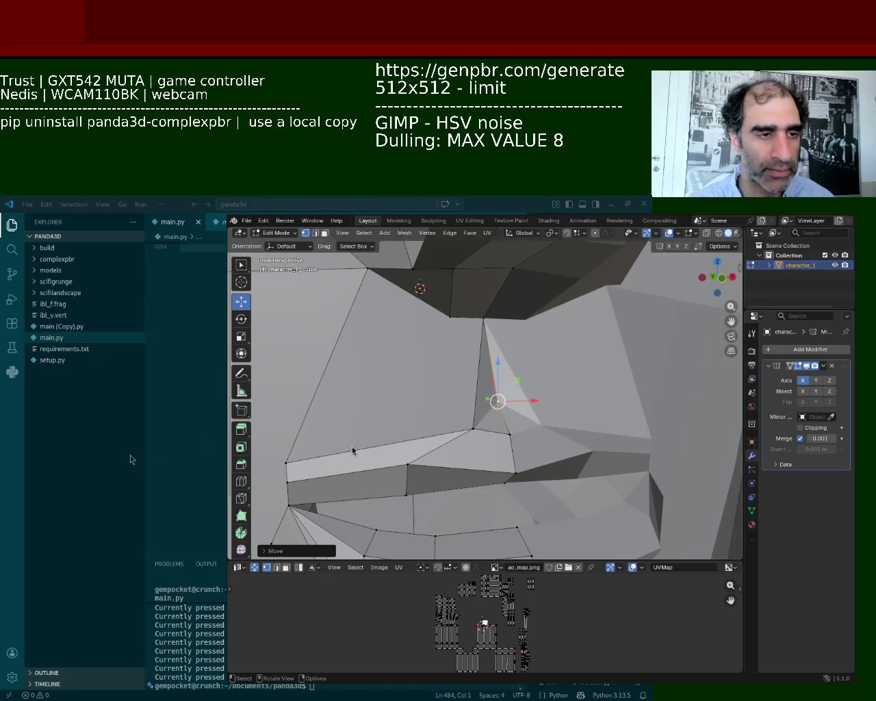
Subdivide the vertical cheek edge beside the mouth to add a midpoint vertex.
key(g)
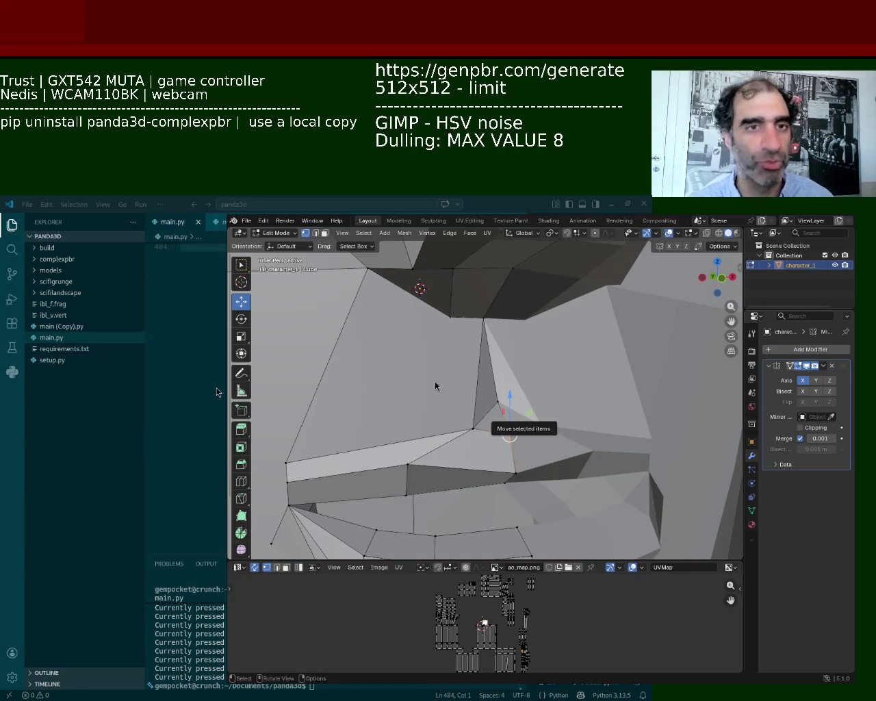
mouse_move(327, 493)
middle_down()
mouse_move(523, 439)
mouse_move(515, 421)
middle_up()
click(558, 443)
click(483, 400)
shift+click(496, 452)
right_click(503, 487)
click(504, 483)
Join the new midpoint vertex to the mouth corner with an edge.
click(507, 479)
click(566, 443)
shift+click(505, 425)
key(j)
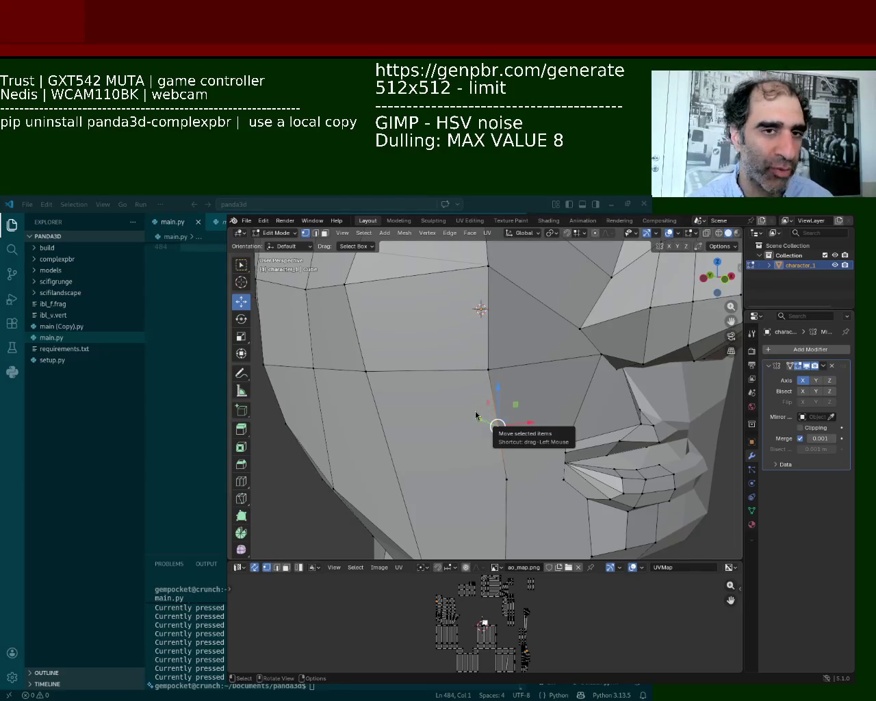
Raise one cheek vertex beside the mouth and lower another to shape the cheek contour.
mouse_move(354, 481)
middle_down()
mouse_move(479, 372)
mouse_move(564, 424)
mouse_move(525, 424)
middle_up()
shift+click(525, 423)
key(g)
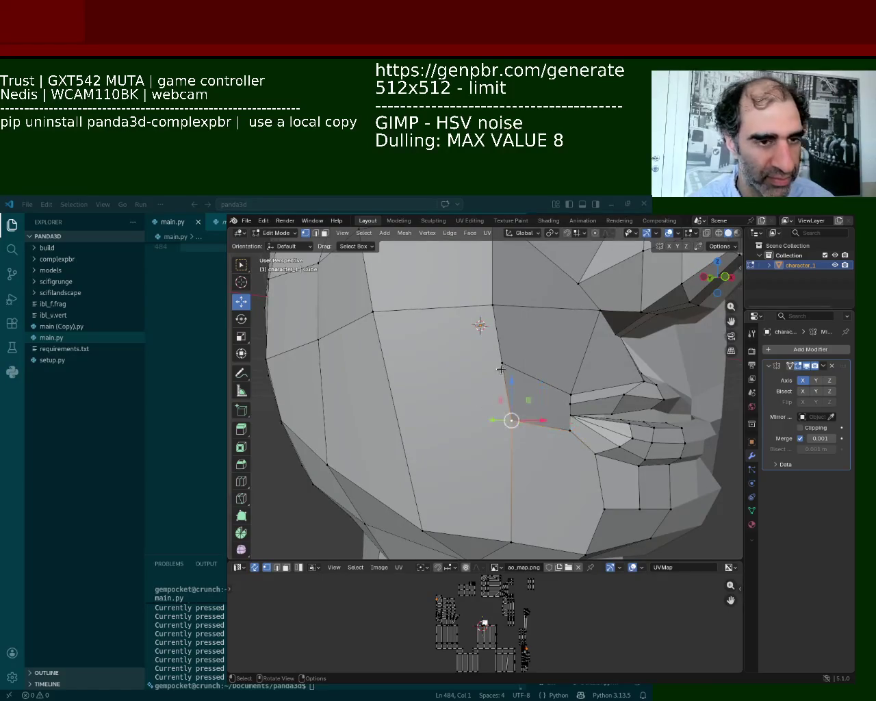
click(518, 414)
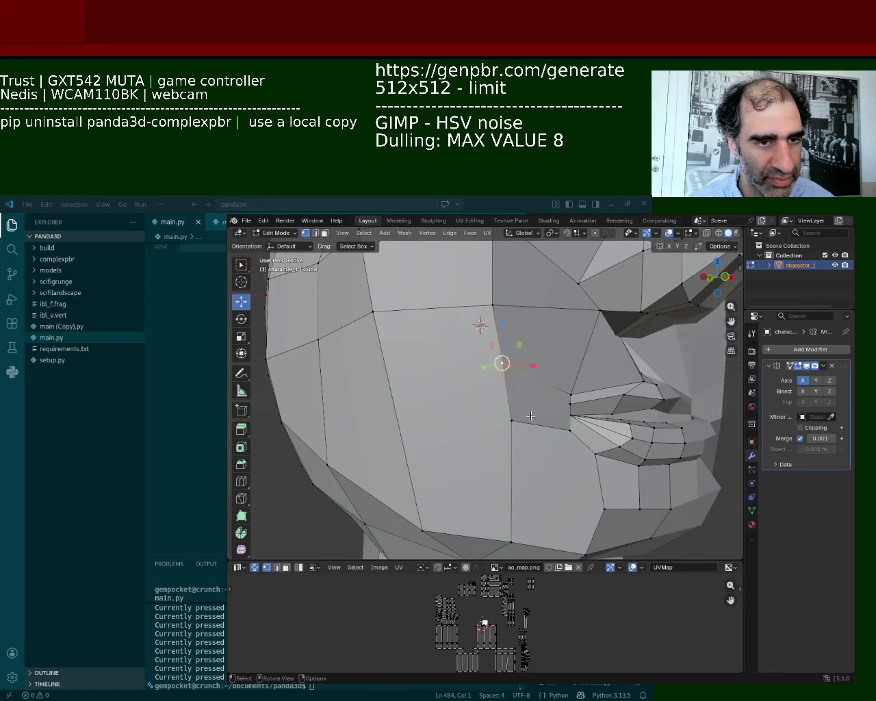
middle_drag(518, 413, 462, 389)
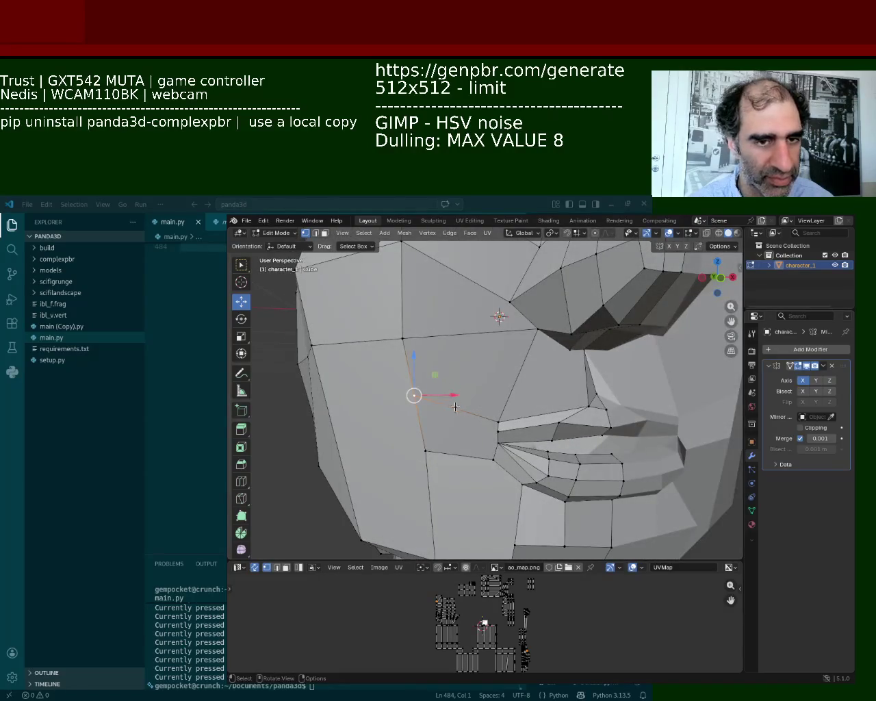
mouse_move(414, 359)
mouse_down()
mouse_move(430, 412)
mouse_move(425, 495)
mouse_up()
click(426, 451)
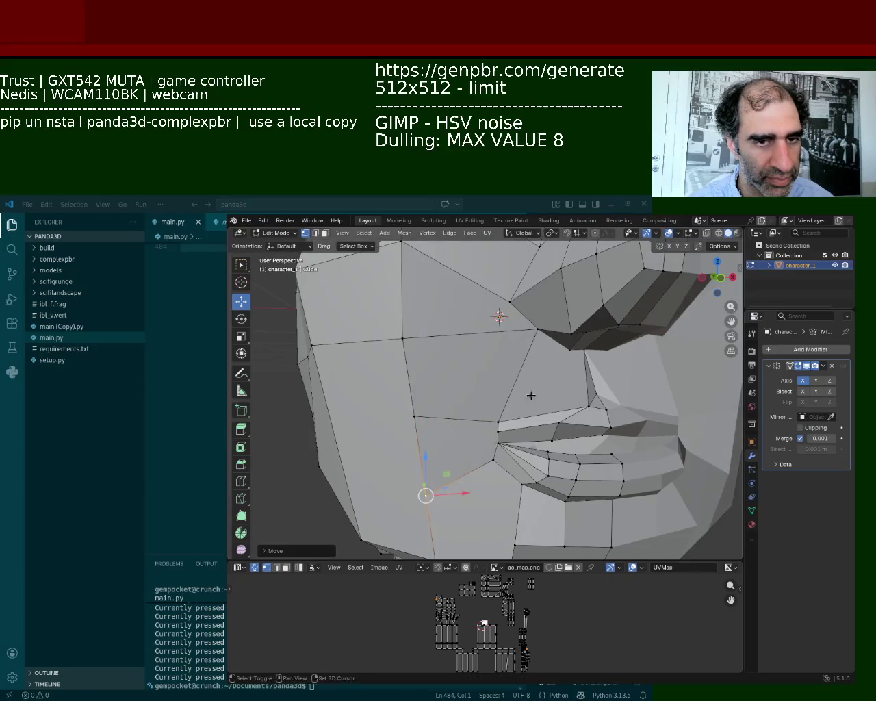
scroll(531, 396, down, 3)
mouse_move(531, 396)
middle_down()
mouse_move(562, 359)
mouse_move(580, 405)
middle_up()
Zoom in on the jaw and move a jaw vertex along Z.
scroll(562, 359, up, 3)
scroll(580, 405, up, 2)
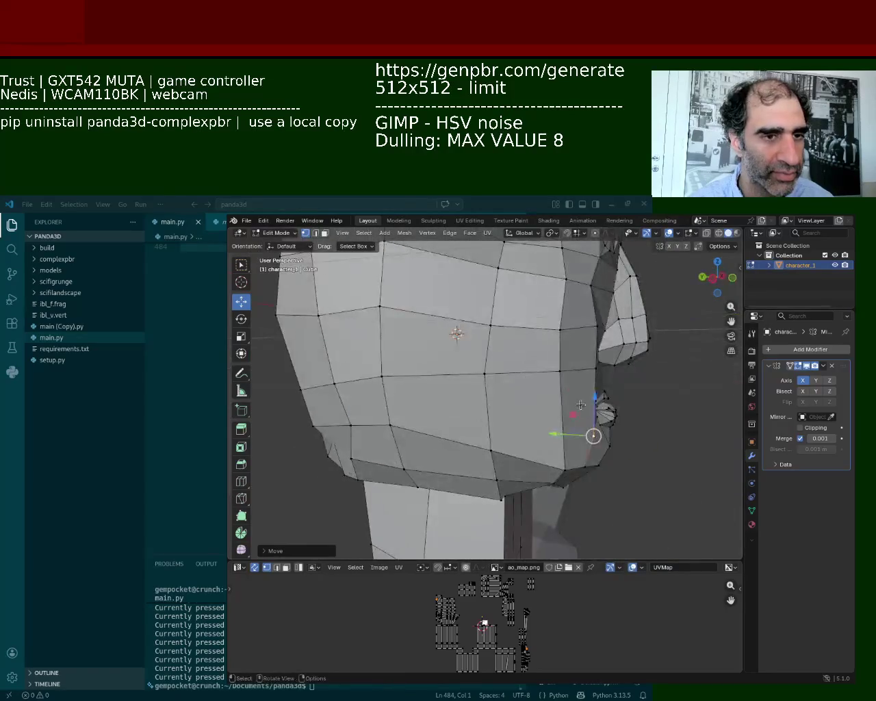
middle_drag(421, 399, 542, 369)
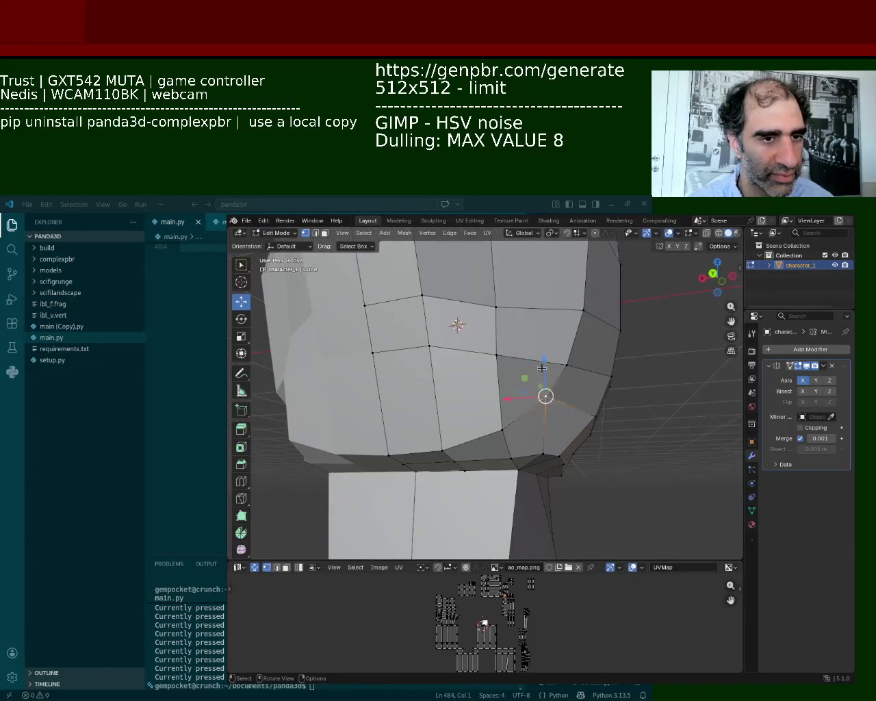
drag(542, 370, 542, 387)
middle_drag(542, 388, 504, 361)
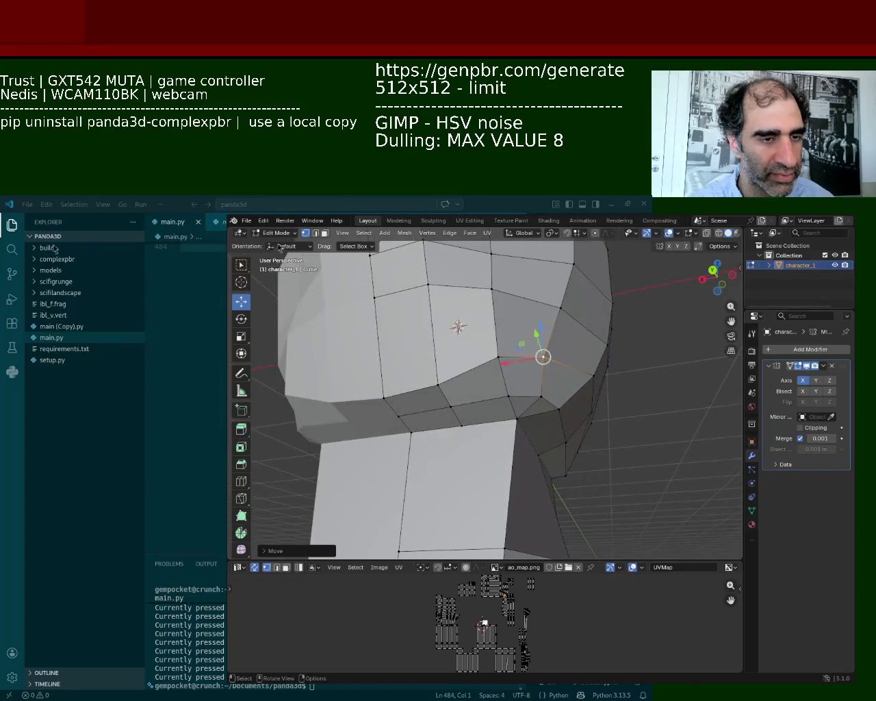
Dissolve the lower jaw edge near the neck in edge select mode.
key(2)
click(541, 375)
shift+click(529, 408)
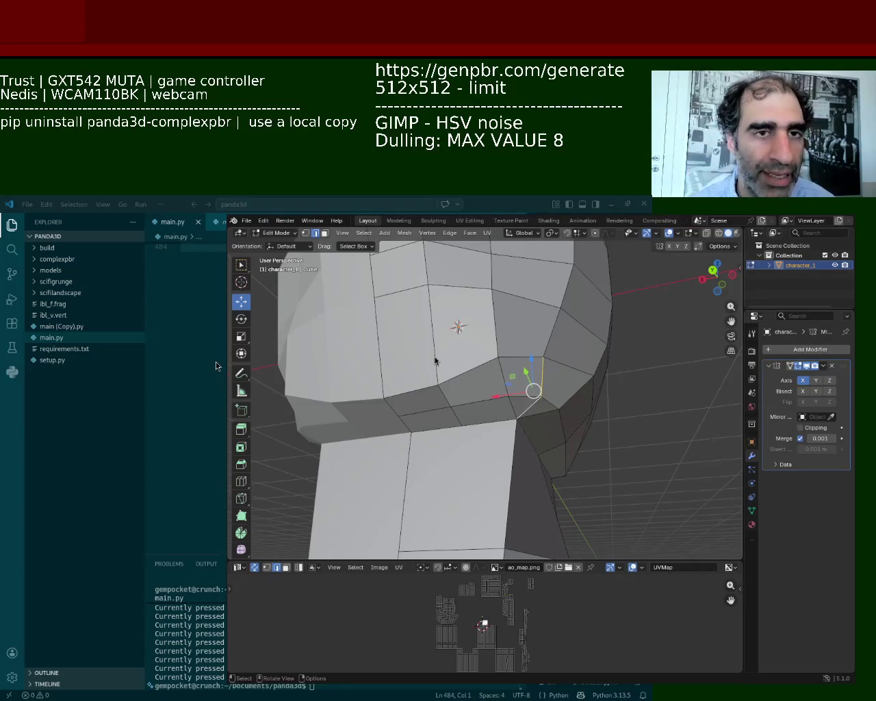
key(x)
click(525, 378)
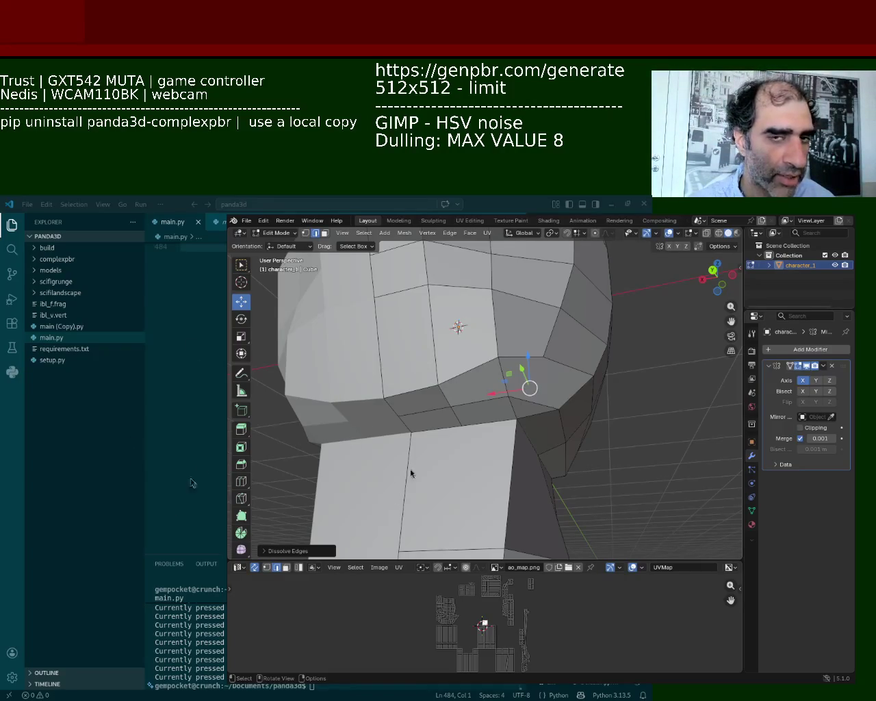
middle_drag(406, 473, 468, 399)
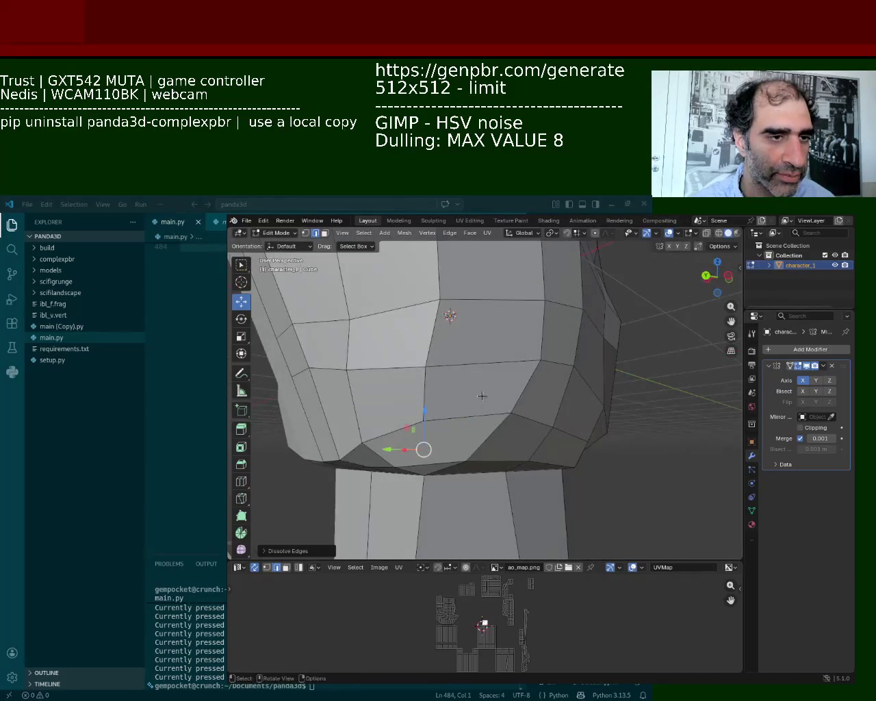
scroll(472, 369, up, 3)
scroll(465, 343, up, 2)
mouse_move(479, 363)
shift+middle_down()
mouse_move(554, 408)
mouse_move(440, 363)
mouse_move(454, 382)
shift+middle_up()
scroll(555, 408, down, 2)
scroll(570, 381, down, 4)
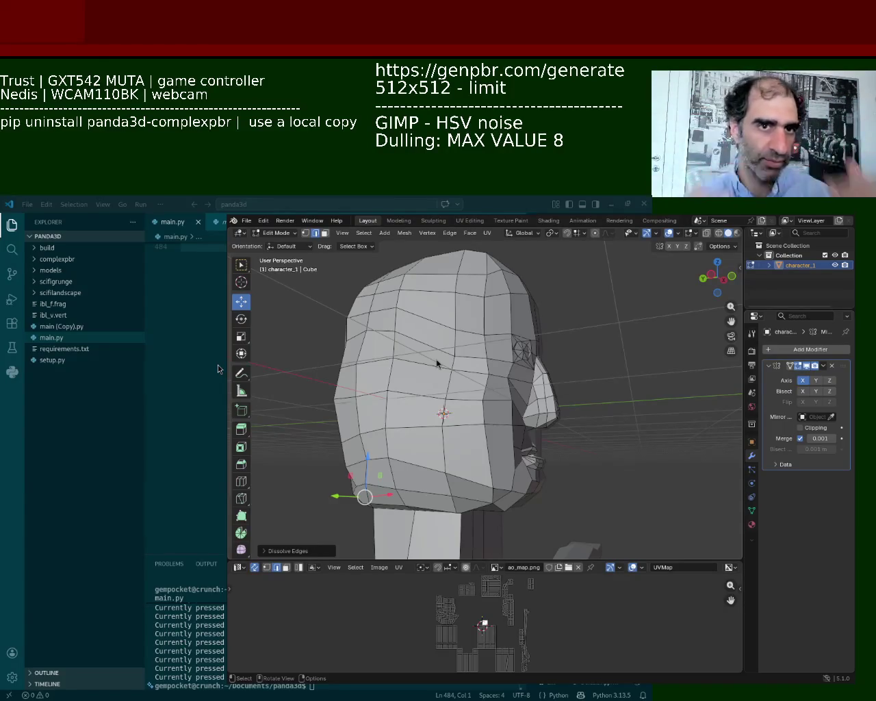
middle_drag(371, 515, 432, 381)
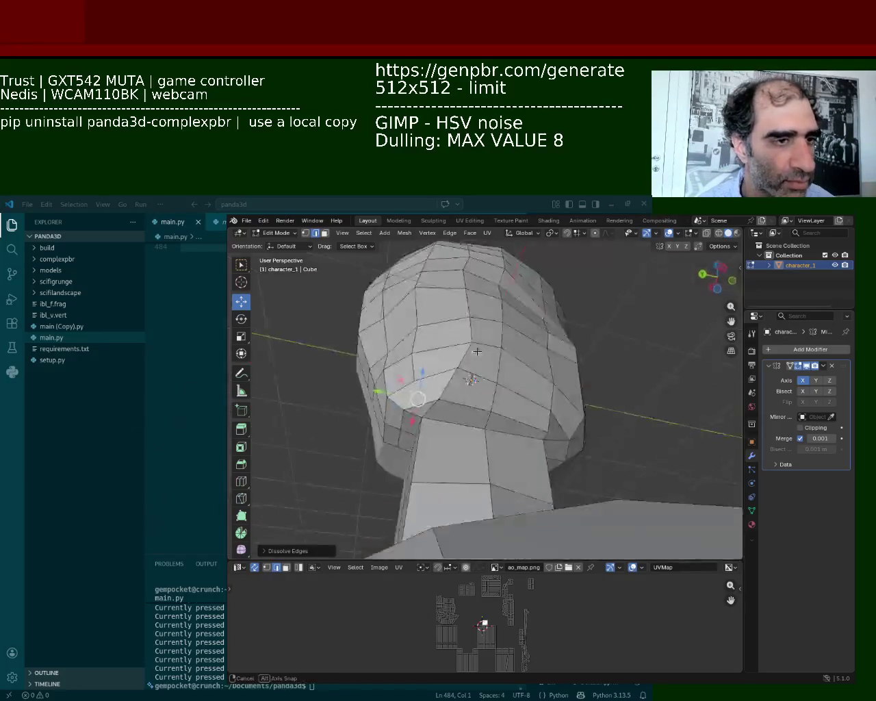